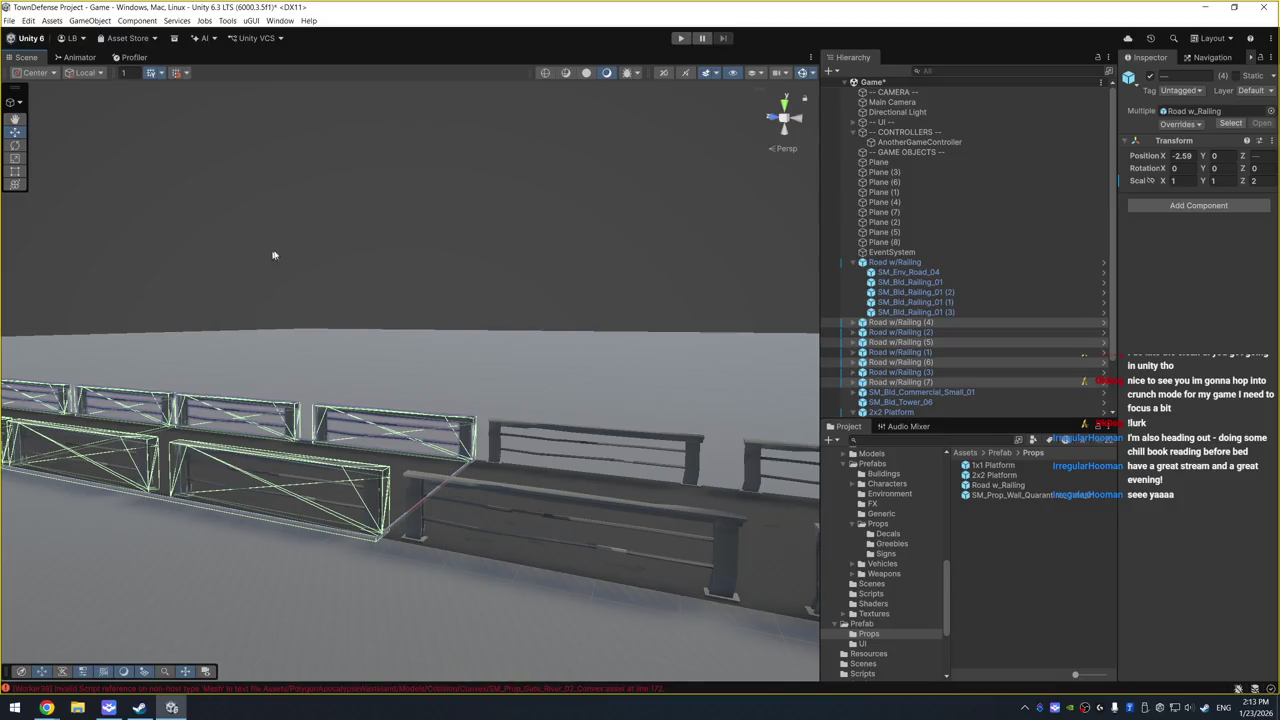
Step: Frame the Road w/Railing (7) piece beside the gate in the Scene view
left_click_drag(273, 255, 446, 275)
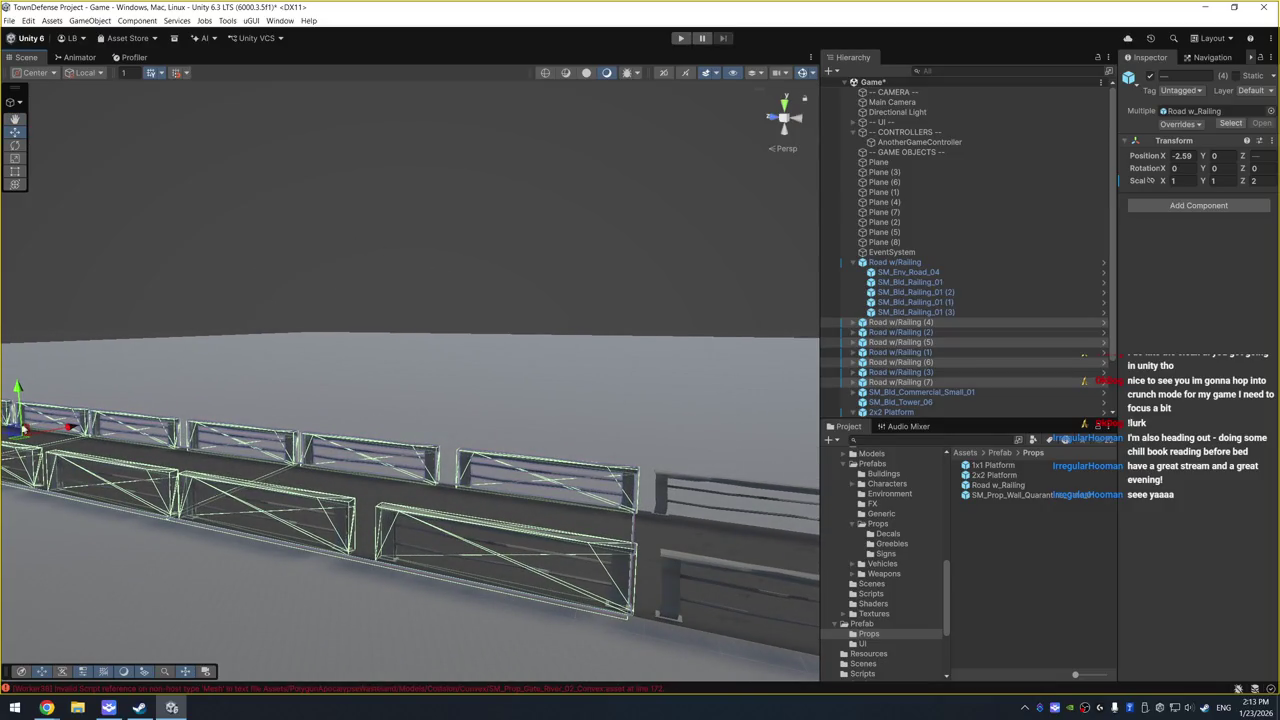
scroll(100, 355, "down", 1)
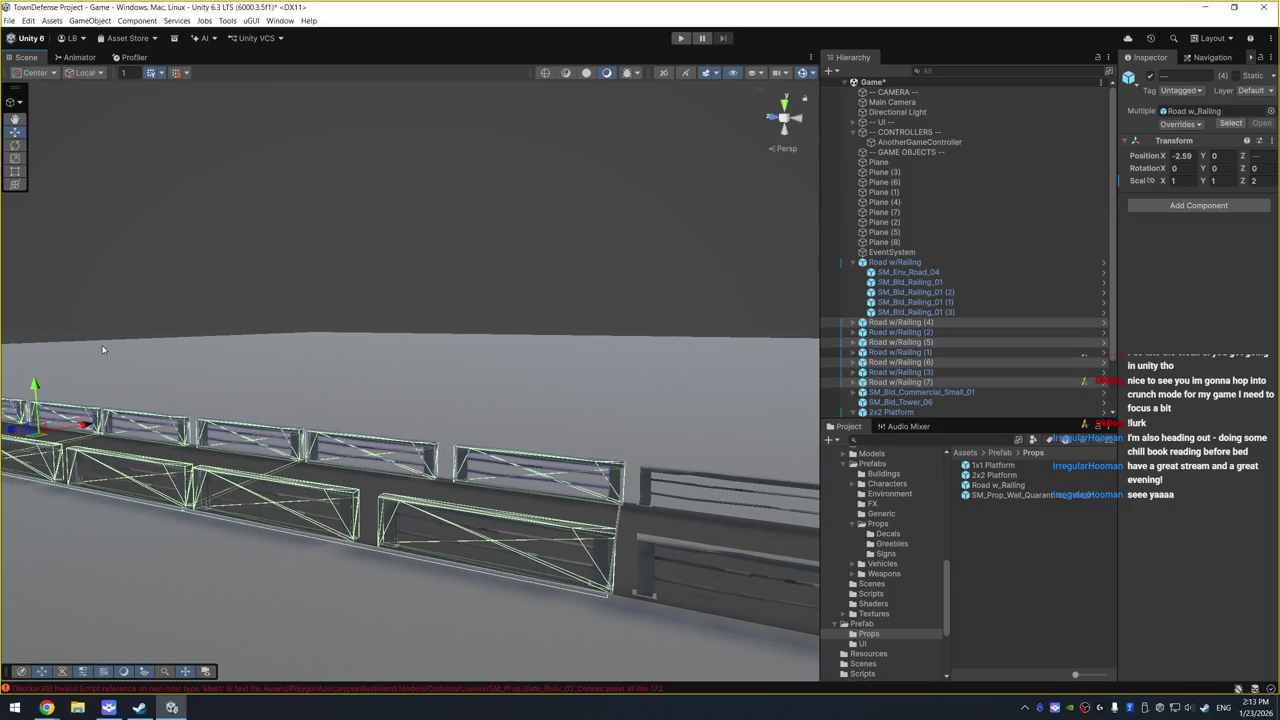
left_click_drag(12, 428, 70, 400)
left_click(465, 279)
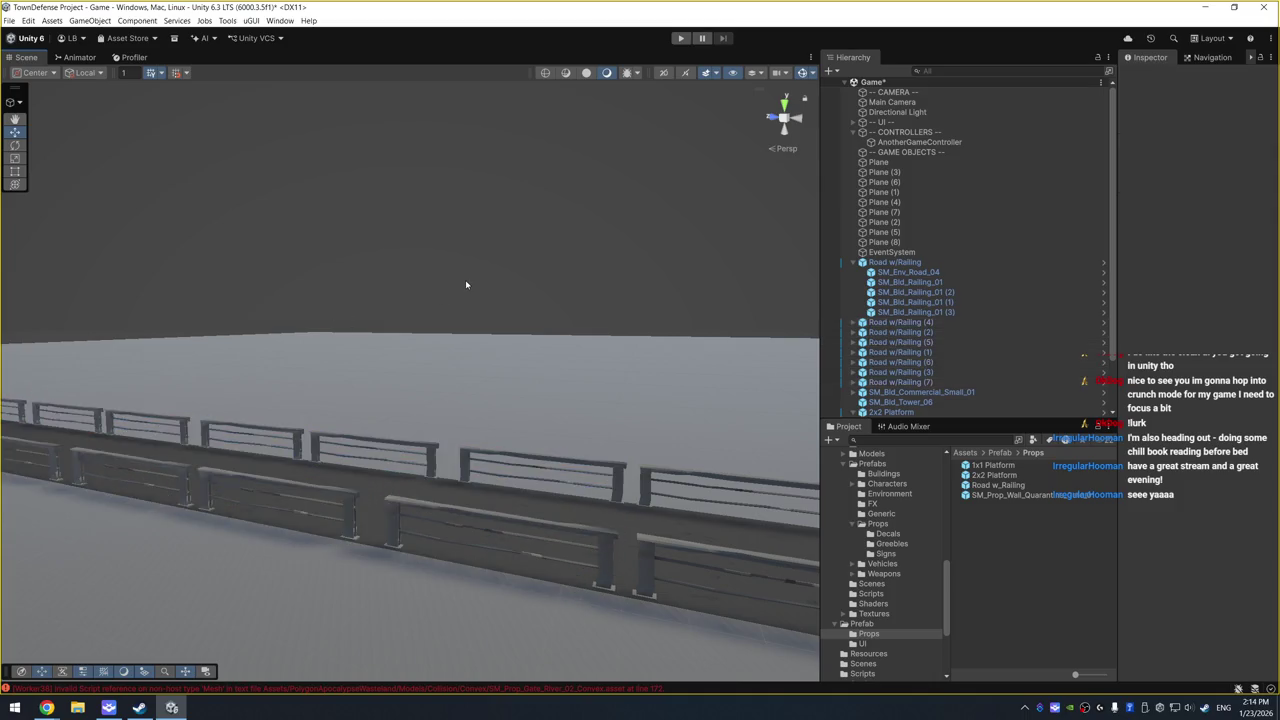
left_click_drag(465, 279, 215, 183)
left_click(192, 167)
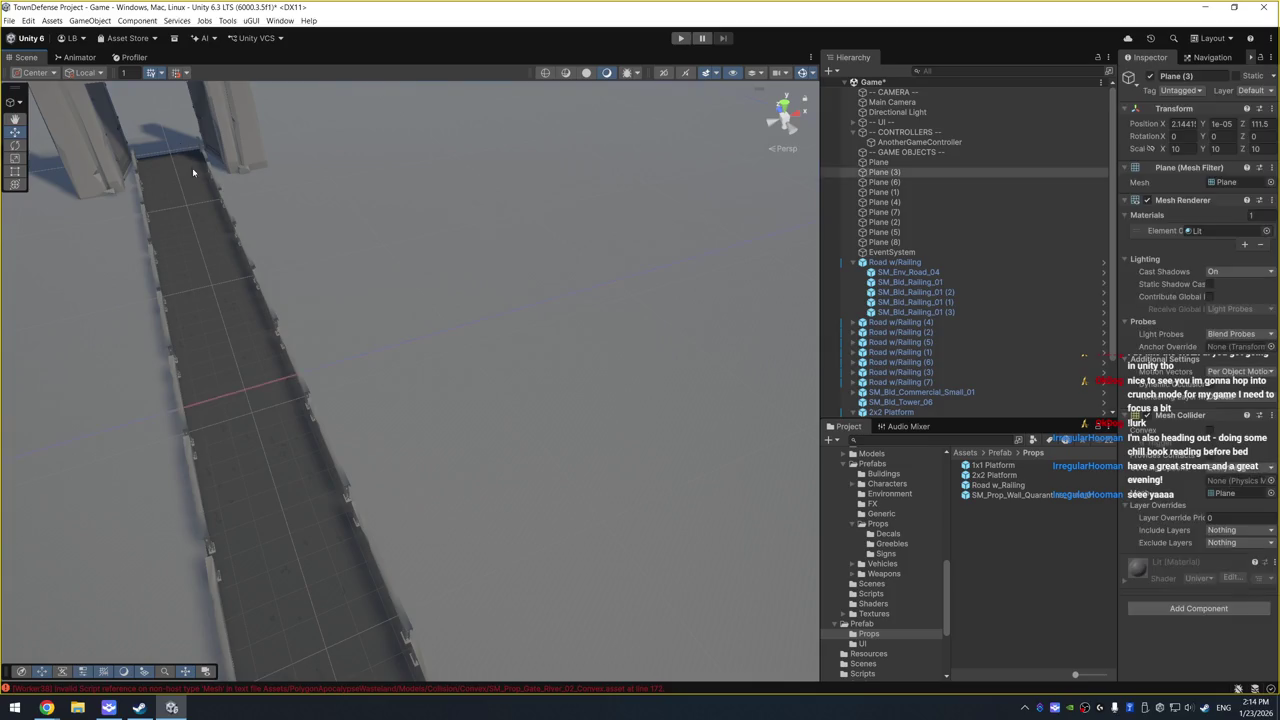
left_click(192, 167)
key("f")
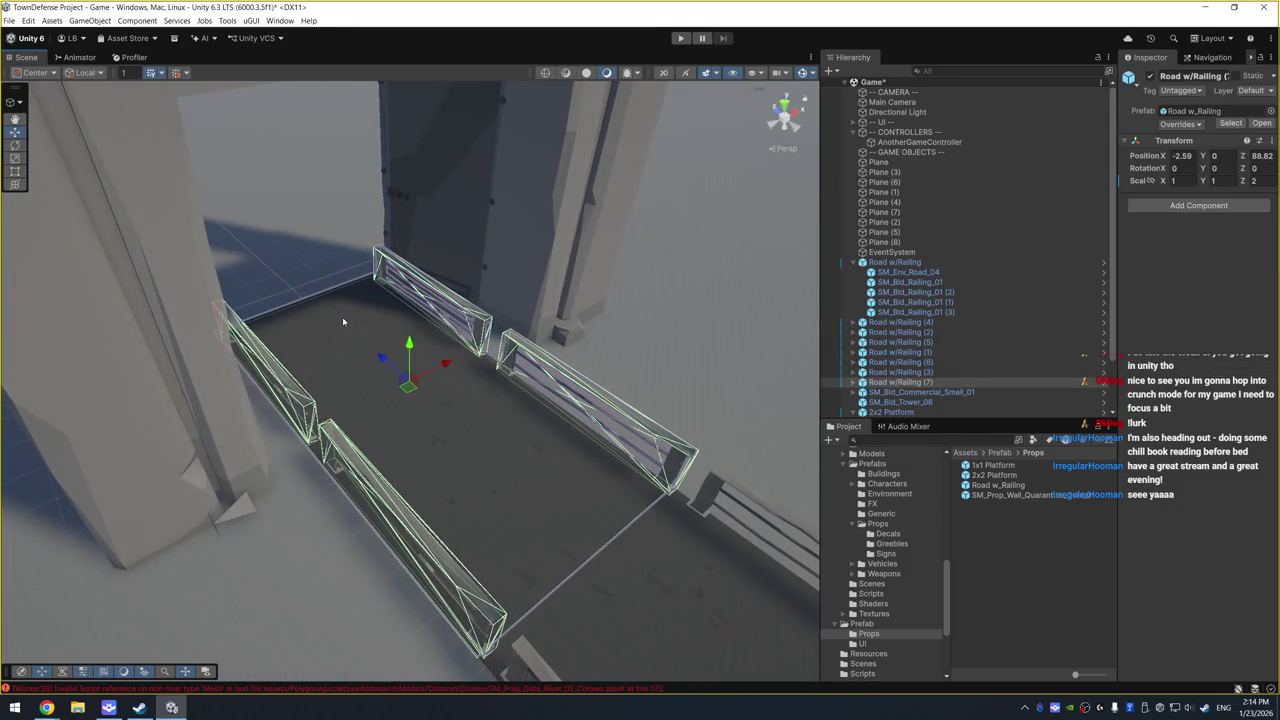
Step: Select the road floor SM_Env_Road_04, toggle its visibility off and on, and shorten it with scaling
left_click(371, 346)
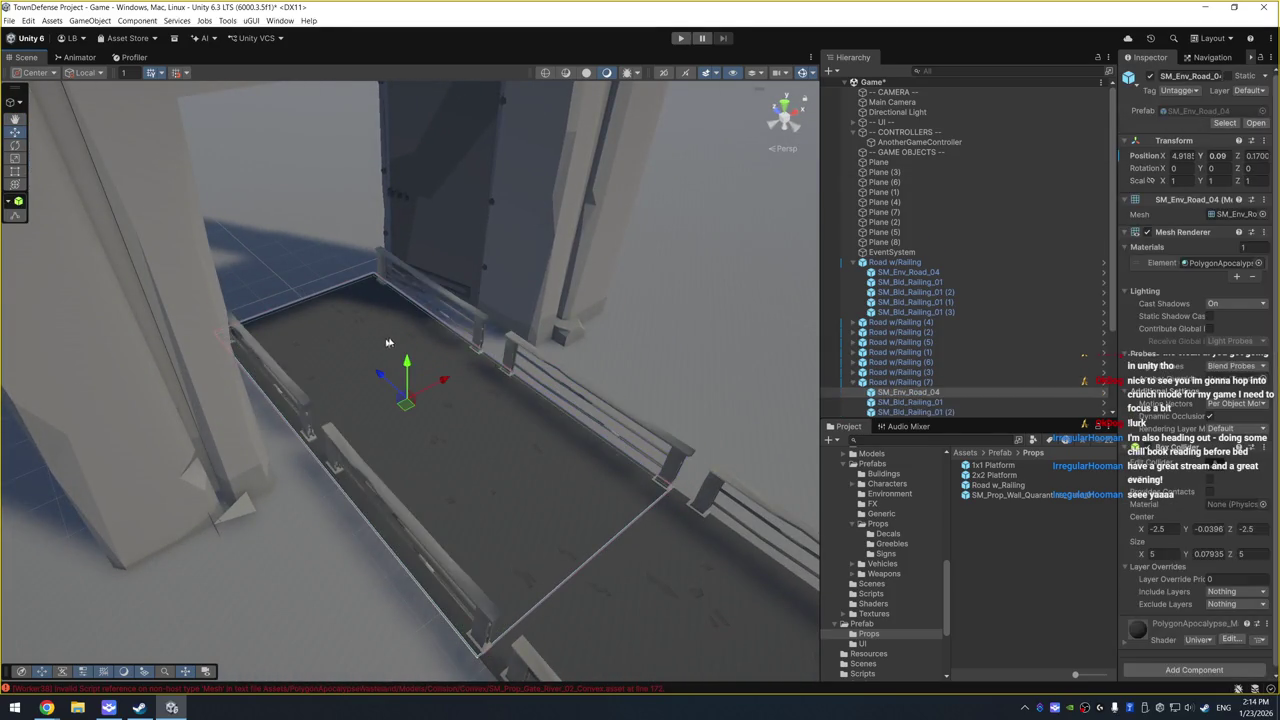
scroll(965, 379, "down", 1)
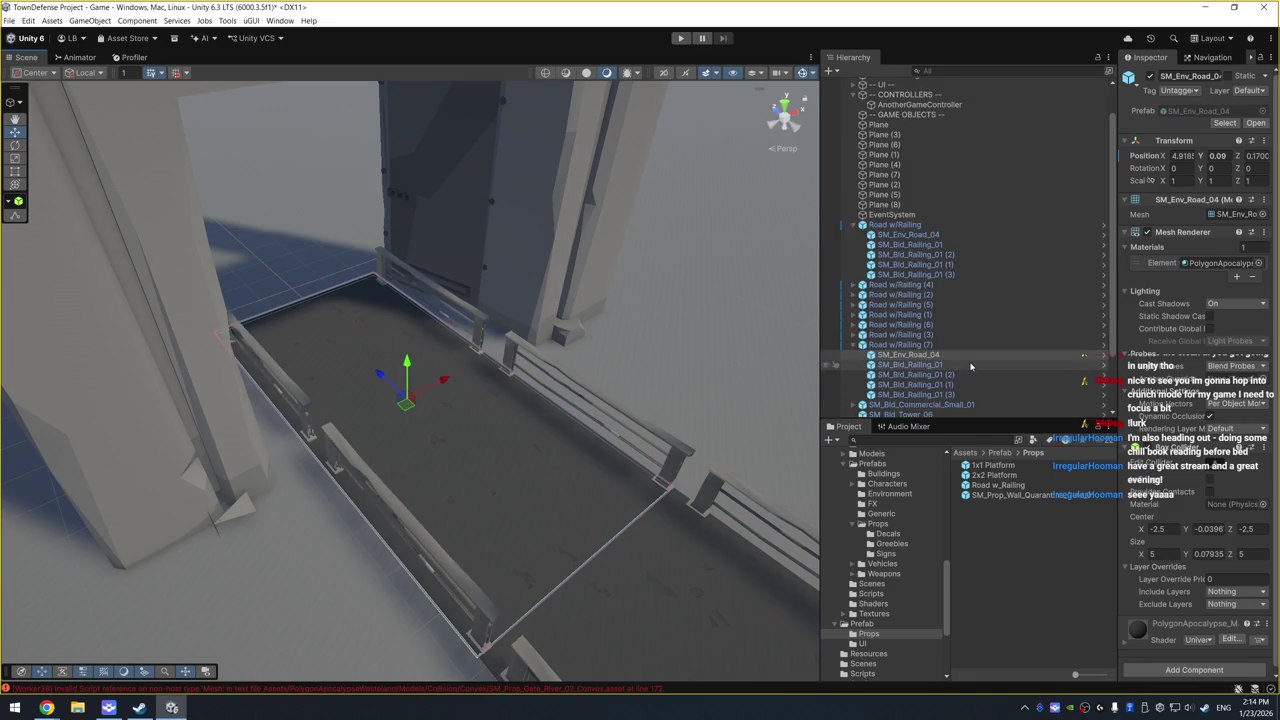
left_click(970, 364)
left_click(974, 354)
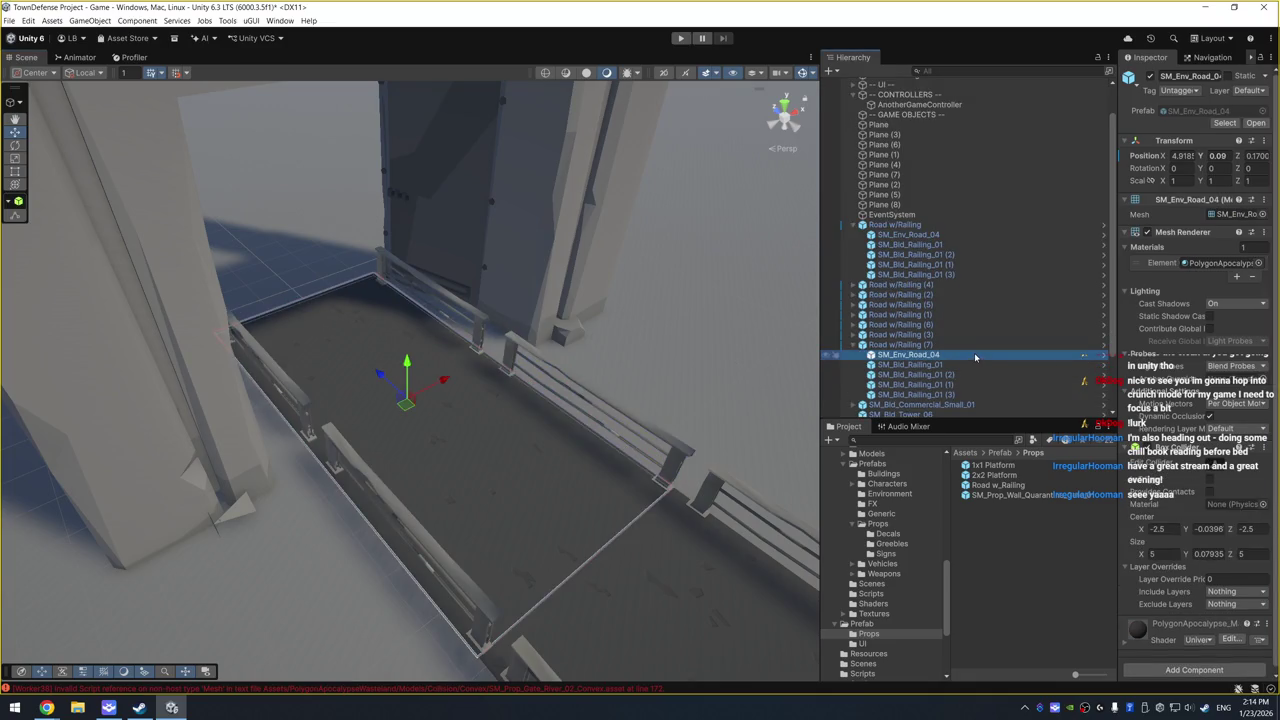
left_click(1150, 77)
left_click(1150, 77)
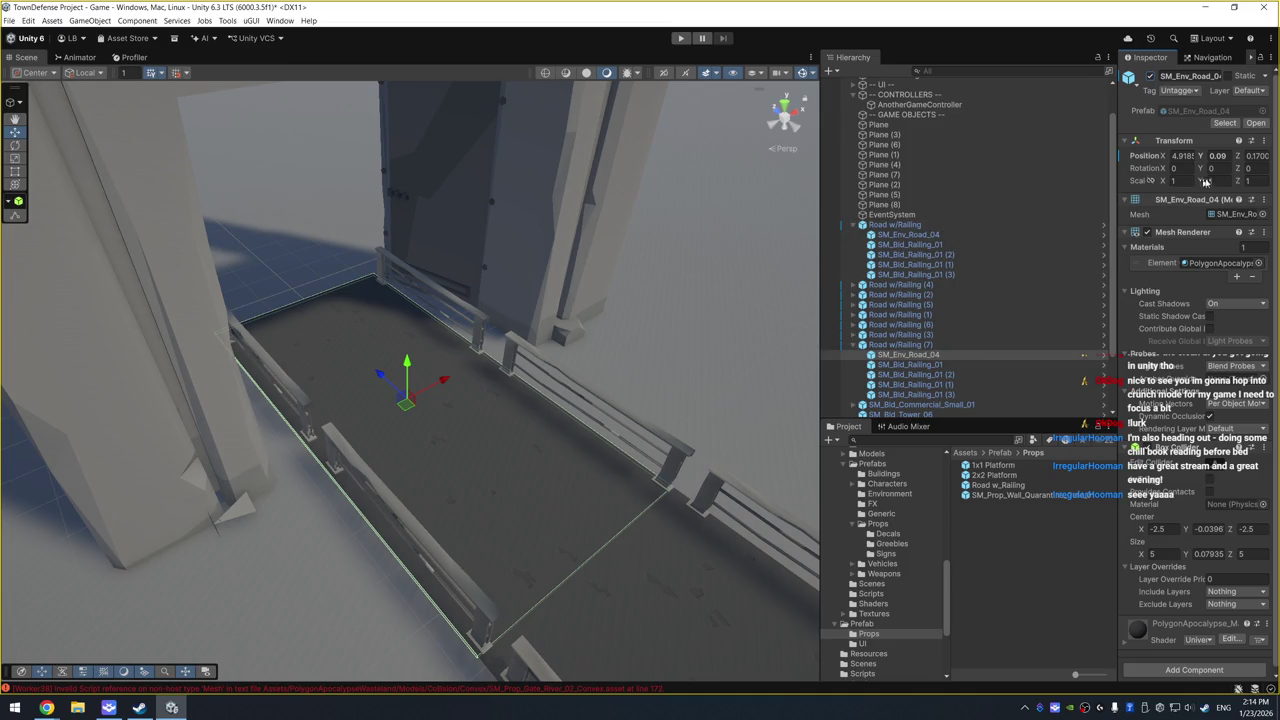
key("r")
left_click_drag(380, 376, 401, 377)
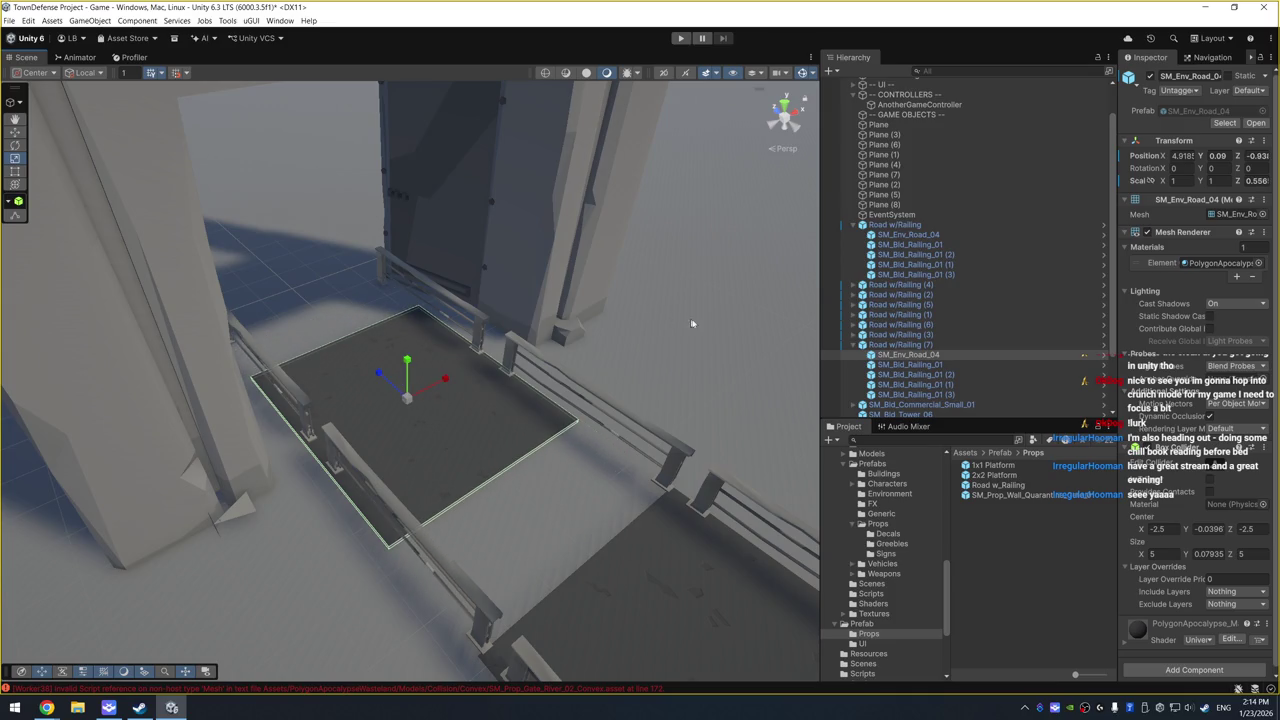
Step: Deactivate railings SM_Bld_Railing_01 (1) and (3), then reselect the Road w/Railing (7) piece
left_click(970, 376)
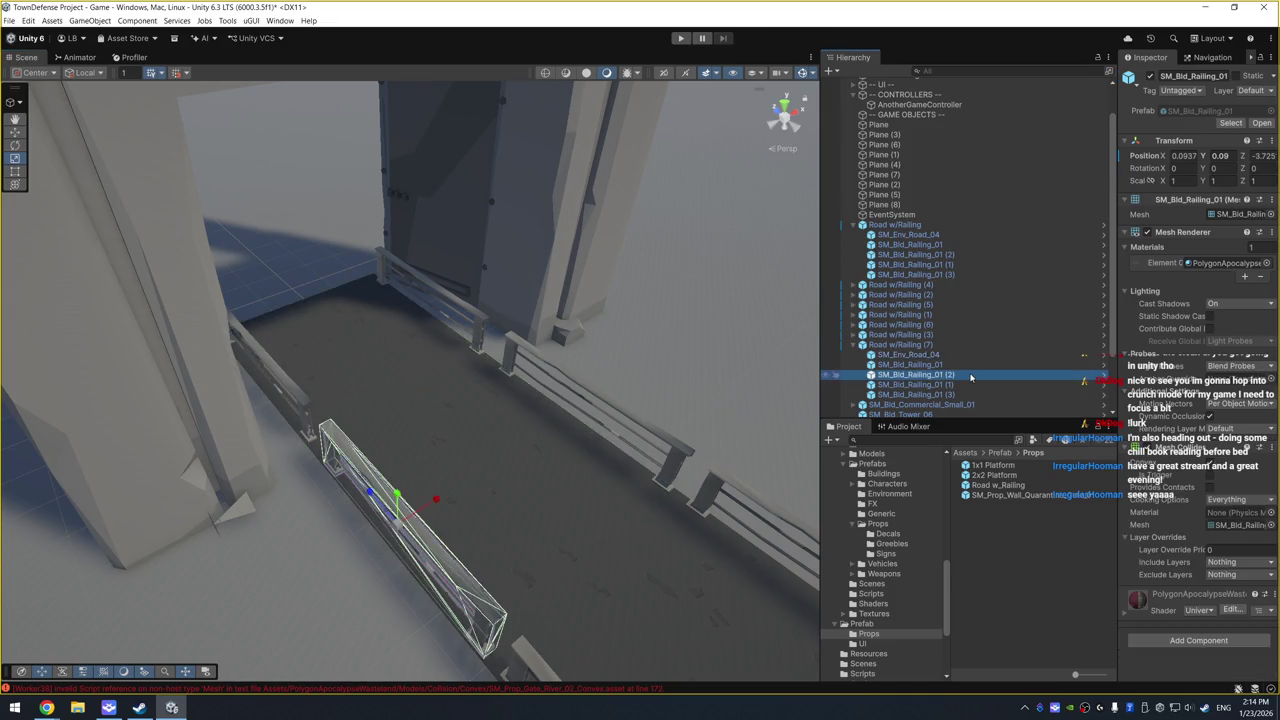
left_click(975, 384)
left_click(980, 394)
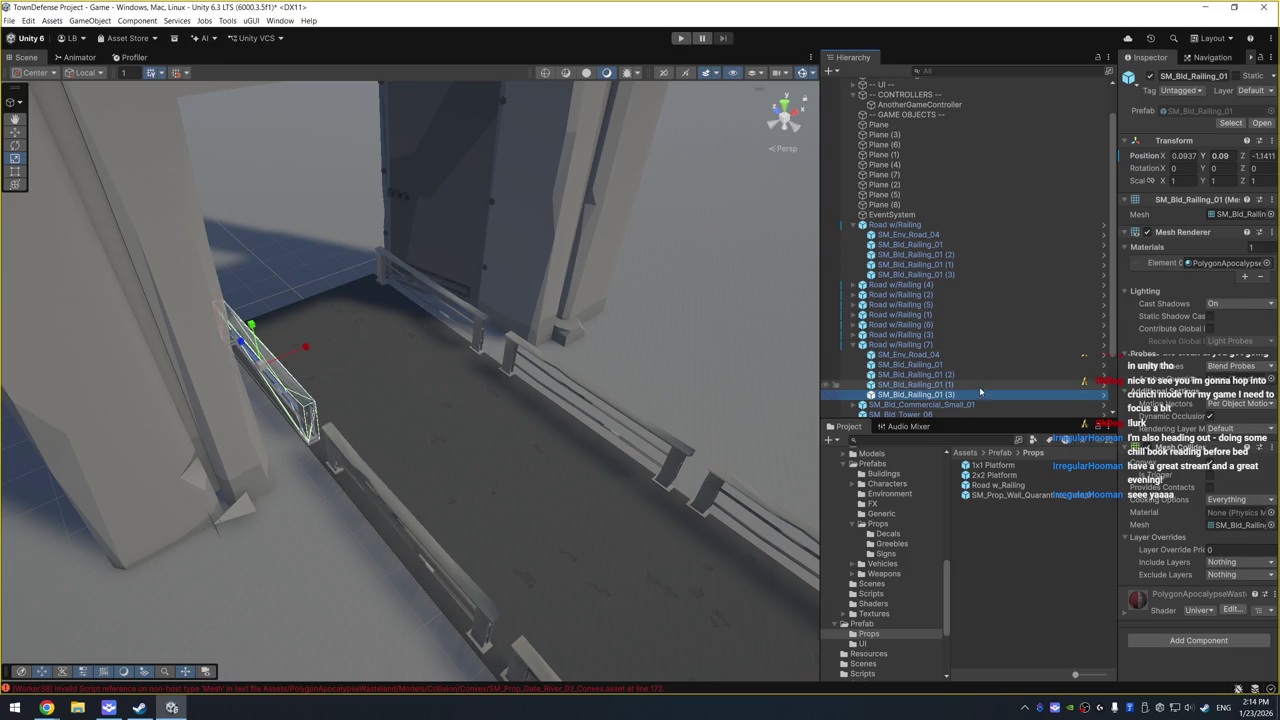
left_click(978, 384, "ctrl")
left_click(1150, 77)
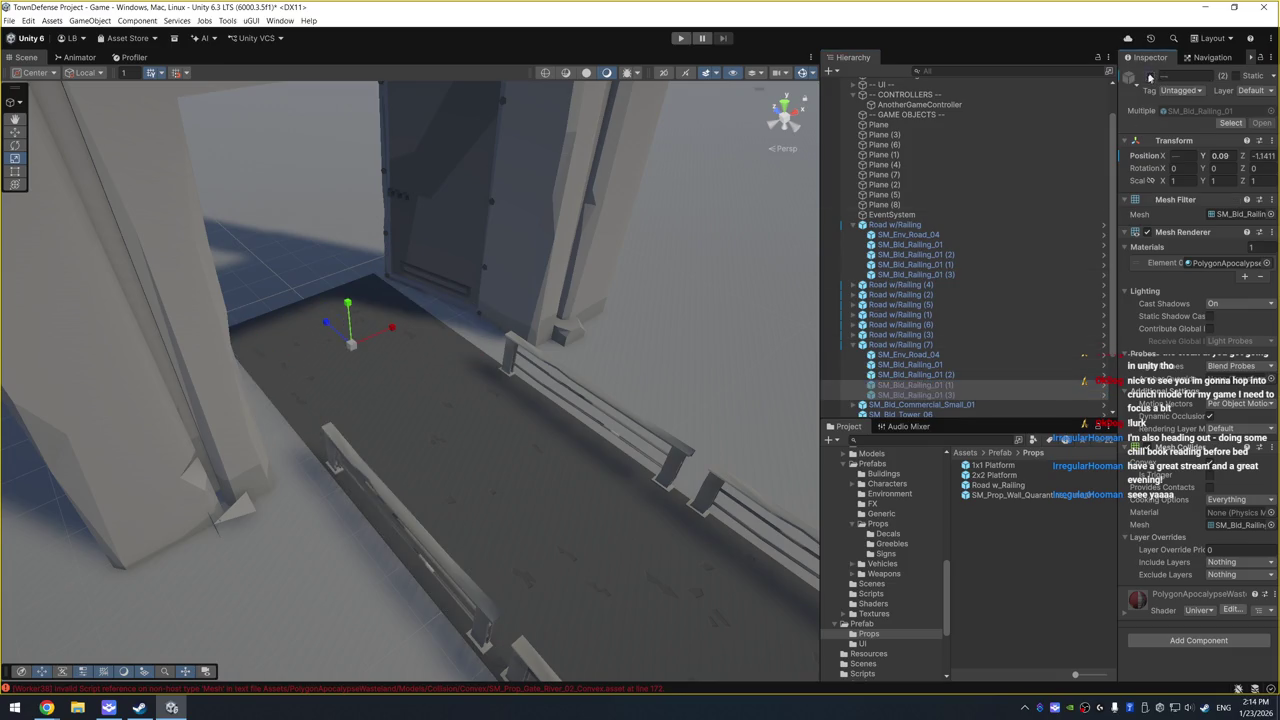
left_click(968, 356)
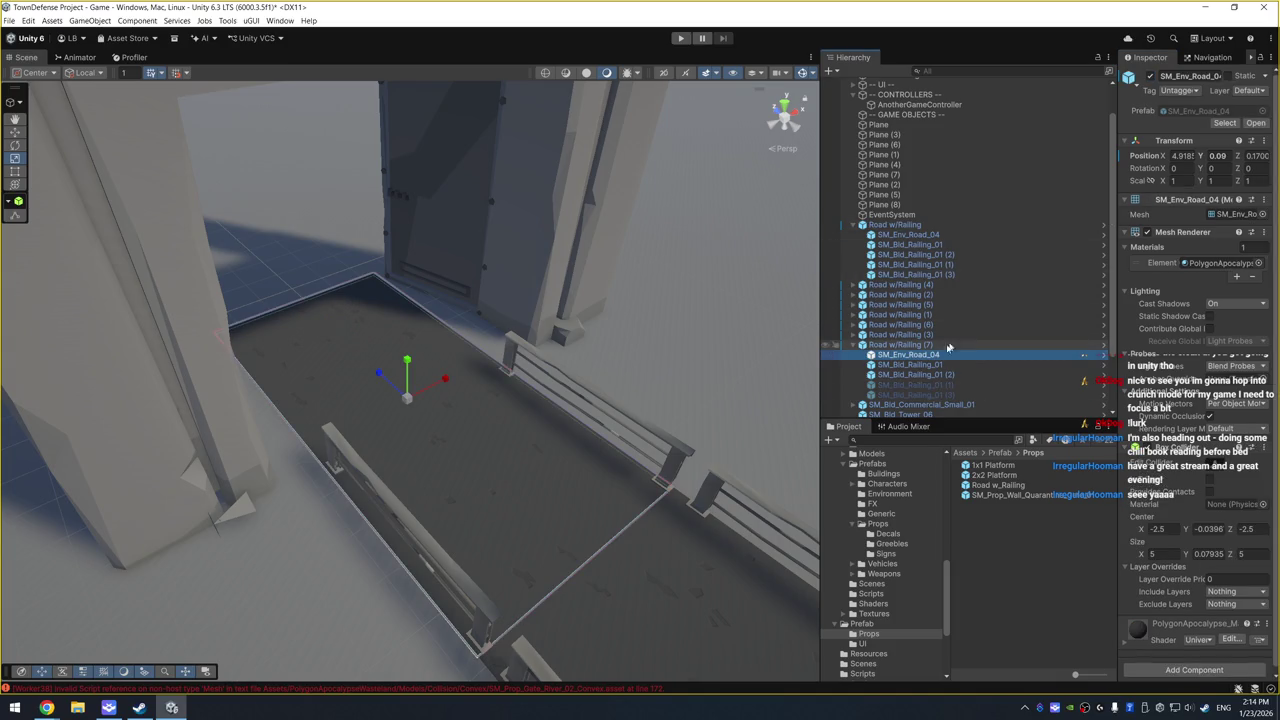
left_click(941, 345)
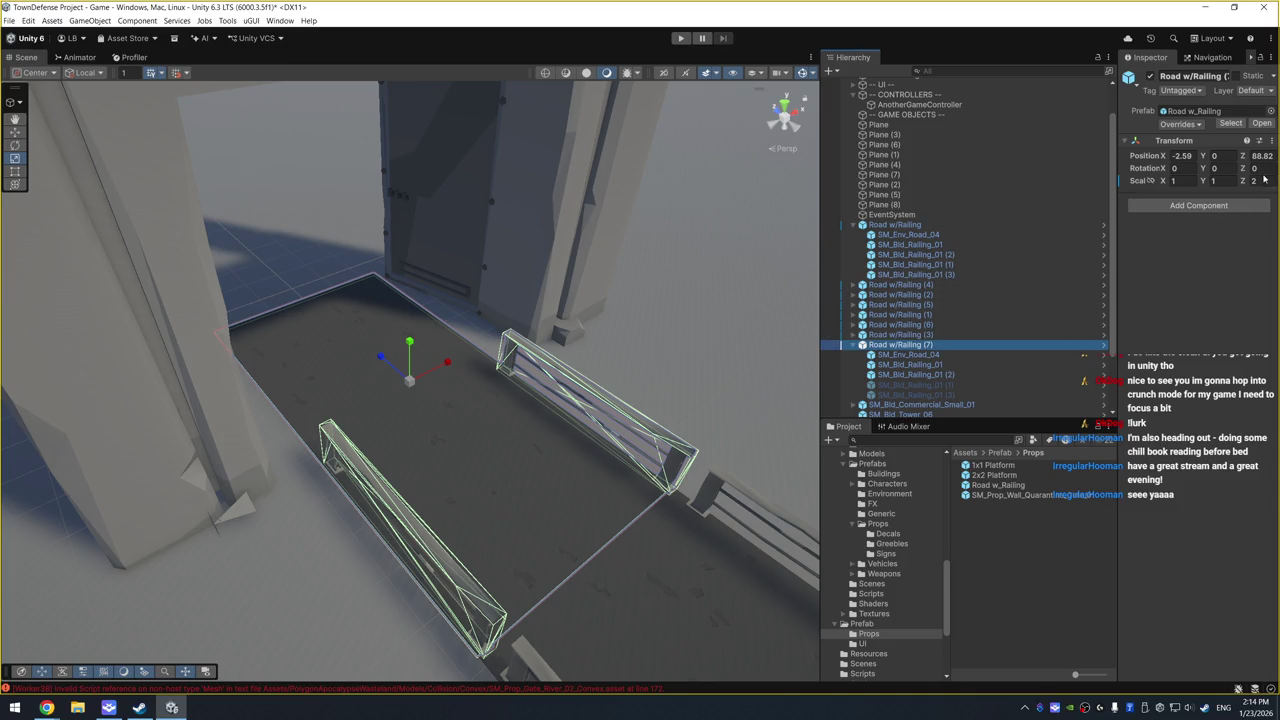
Step: Set Road w/Railing (7) Scale Z to 1 and both remaining railings' Scale Z to 2
type("1")
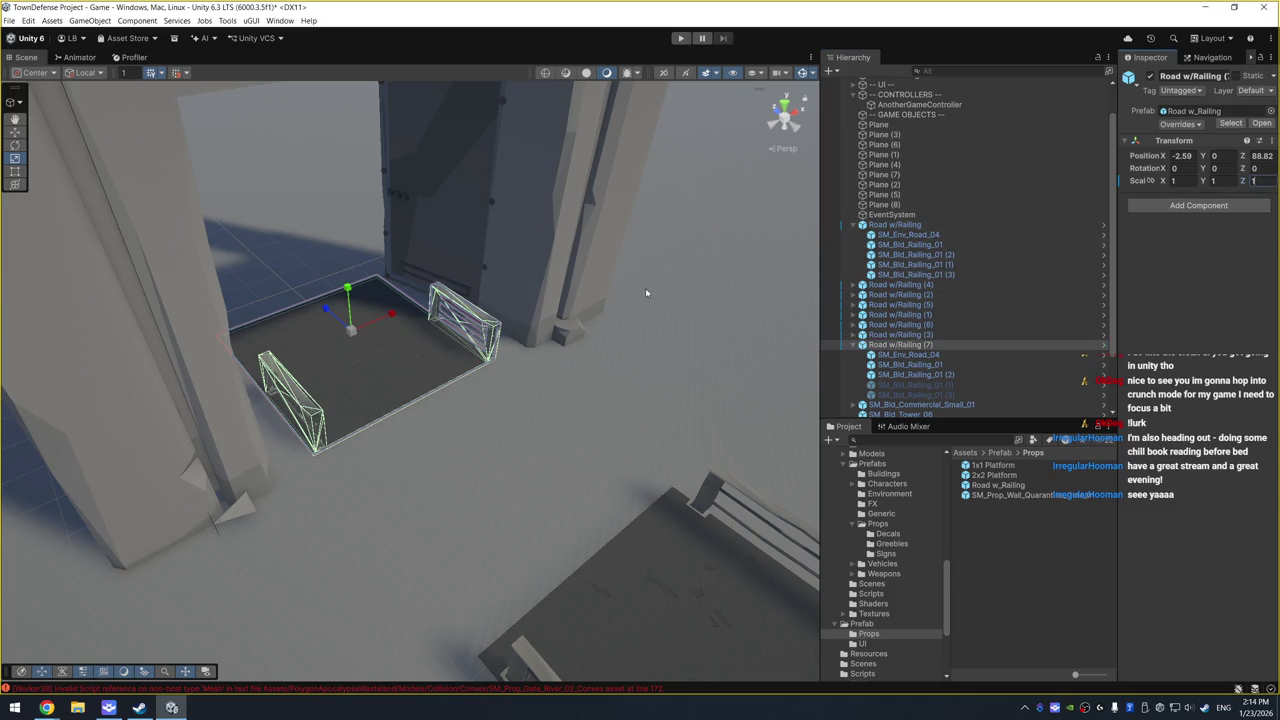
left_click(925, 364)
left_click(952, 376, "ctrl")
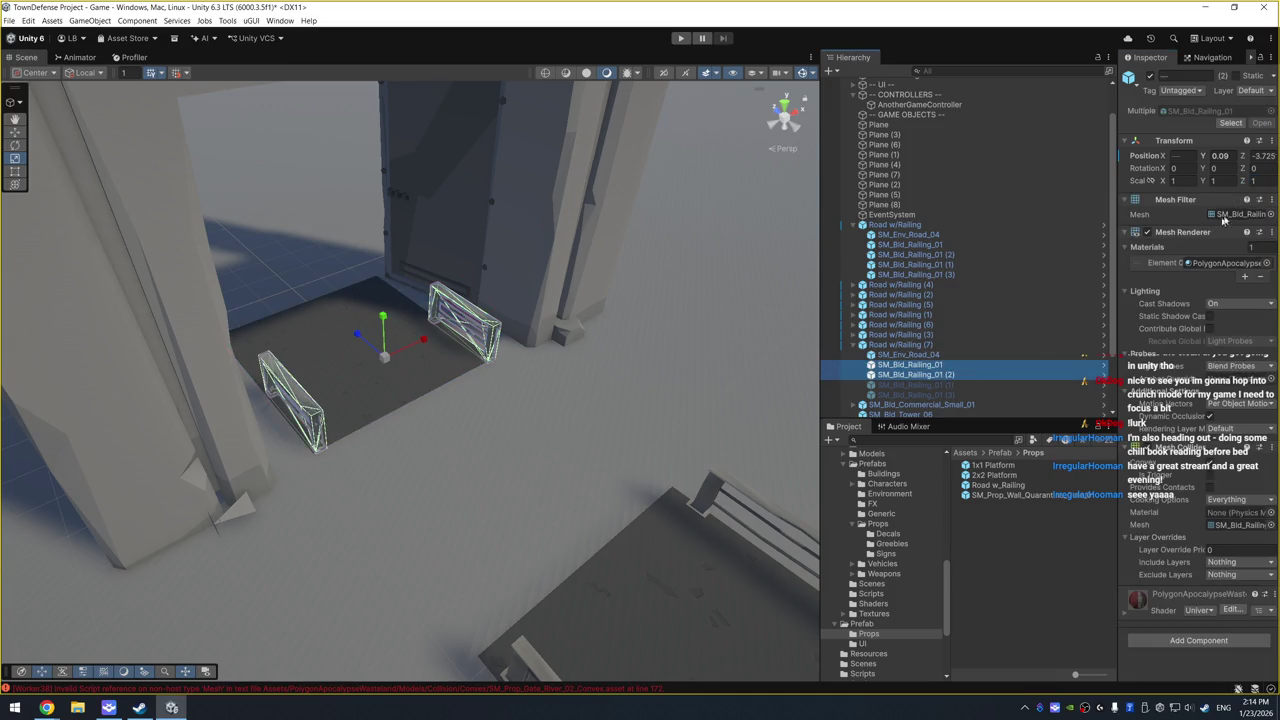
left_click(1255, 180)
type("2")
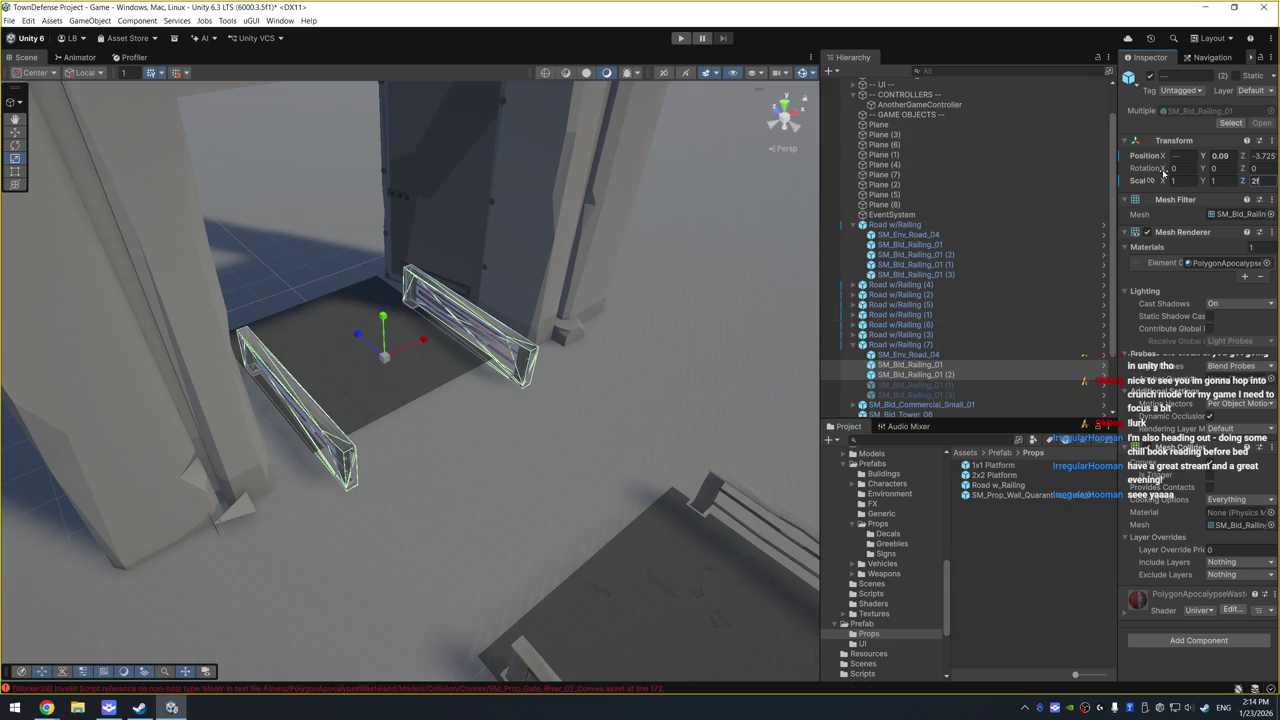
type("w")
Step: Slide the stretched railings back toward the gate and move the piece to Z 83.95
left_click_drag(366, 342, 325, 309)
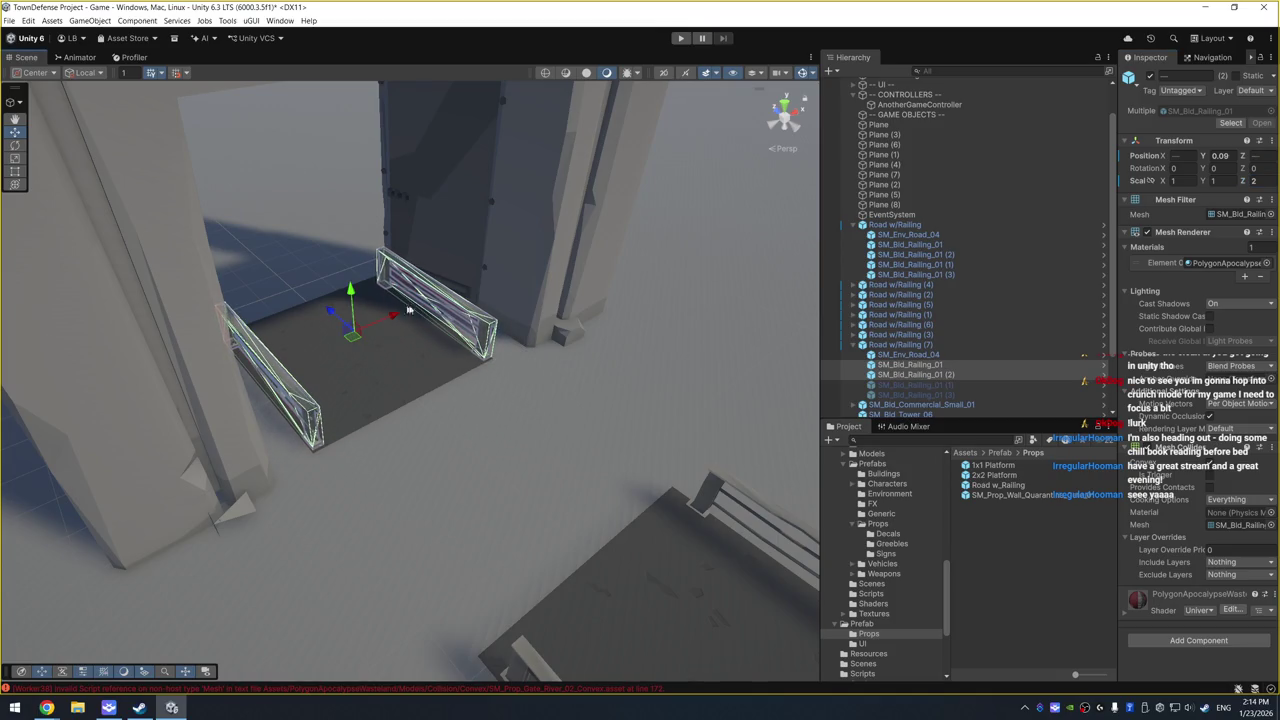
left_click(900, 344)
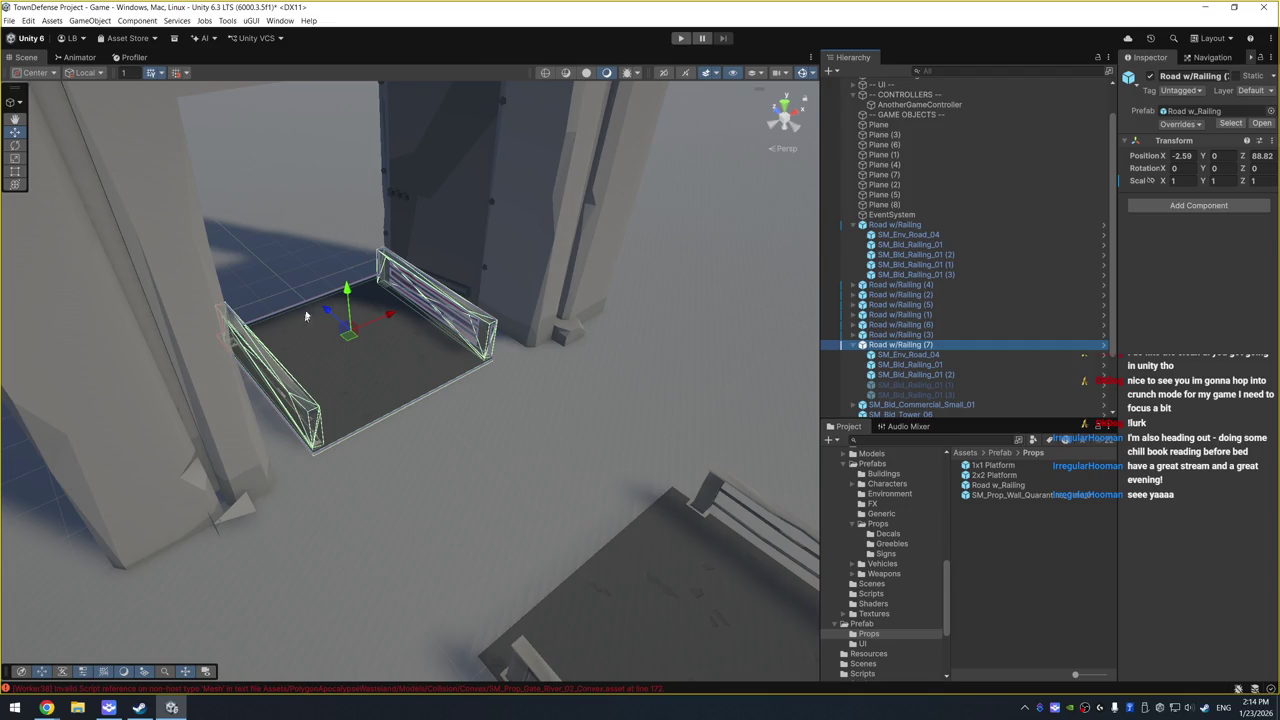
mouse_move(323, 311)
left_mouse_down()
mouse_move(503, 400)
mouse_move(503, 449)
mouse_move(455, 420)
left_mouse_up()
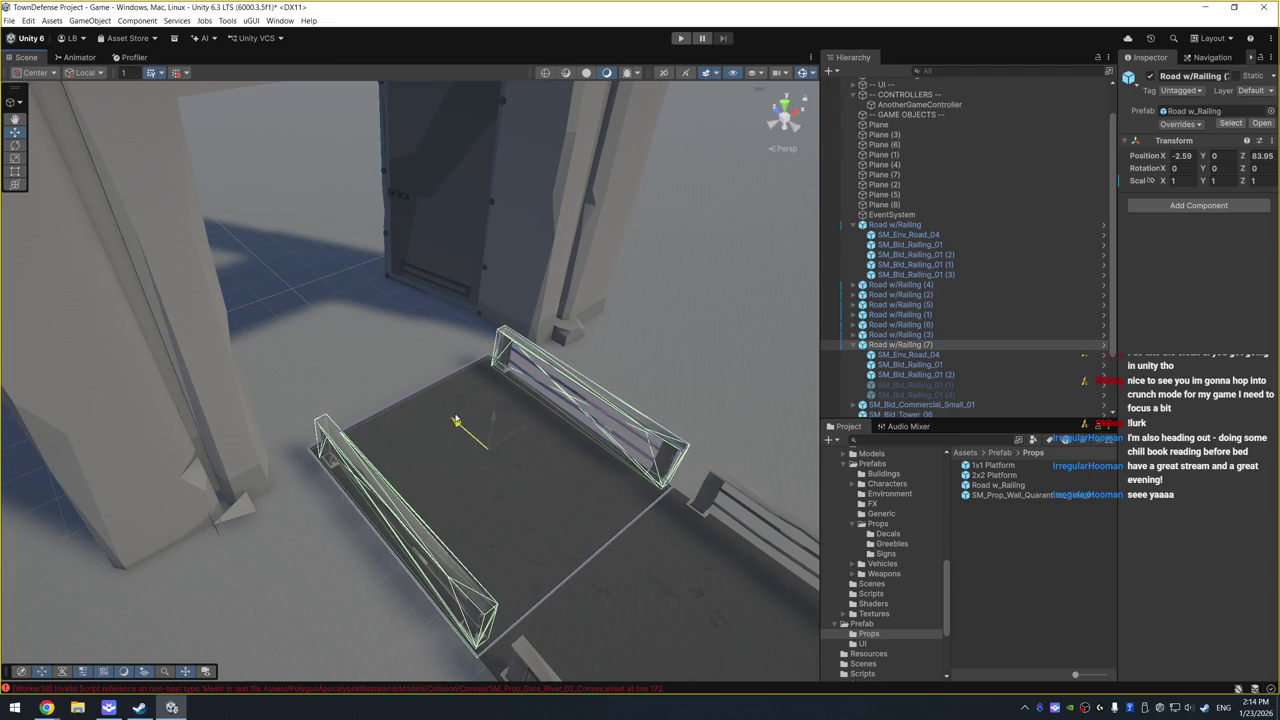
left_click(553, 393)
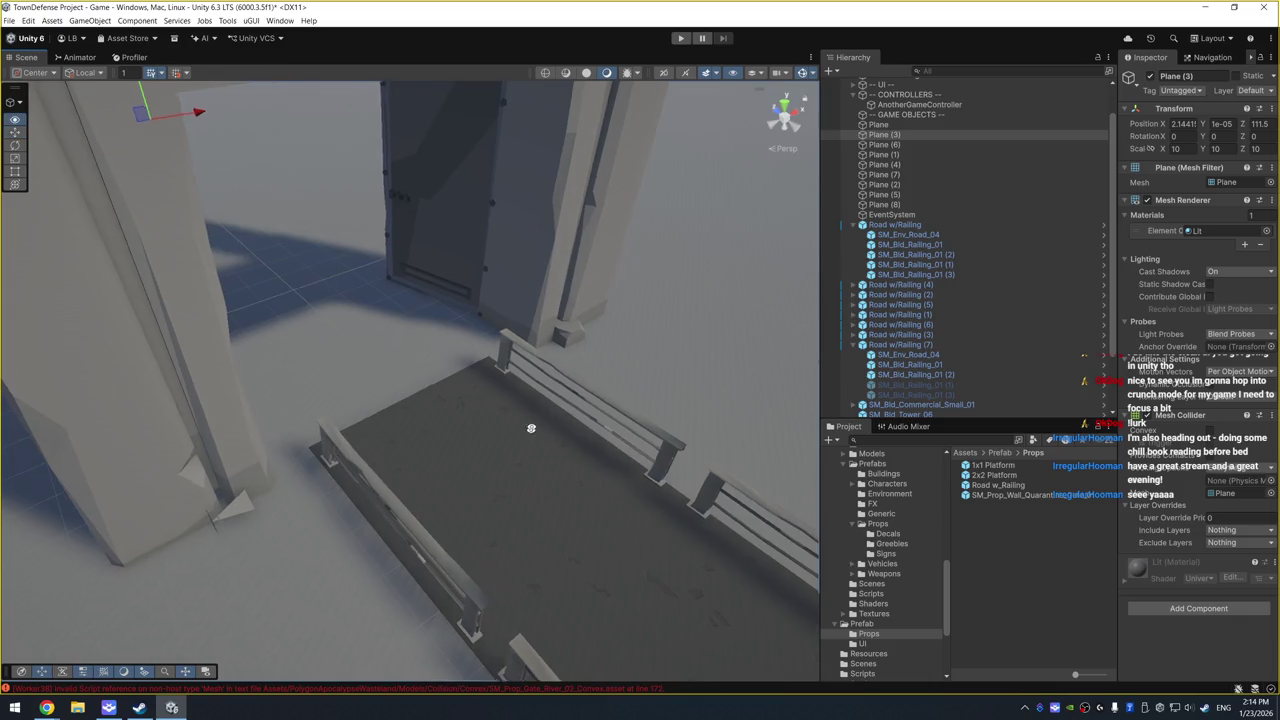
scroll(557, 414, "down", 10)
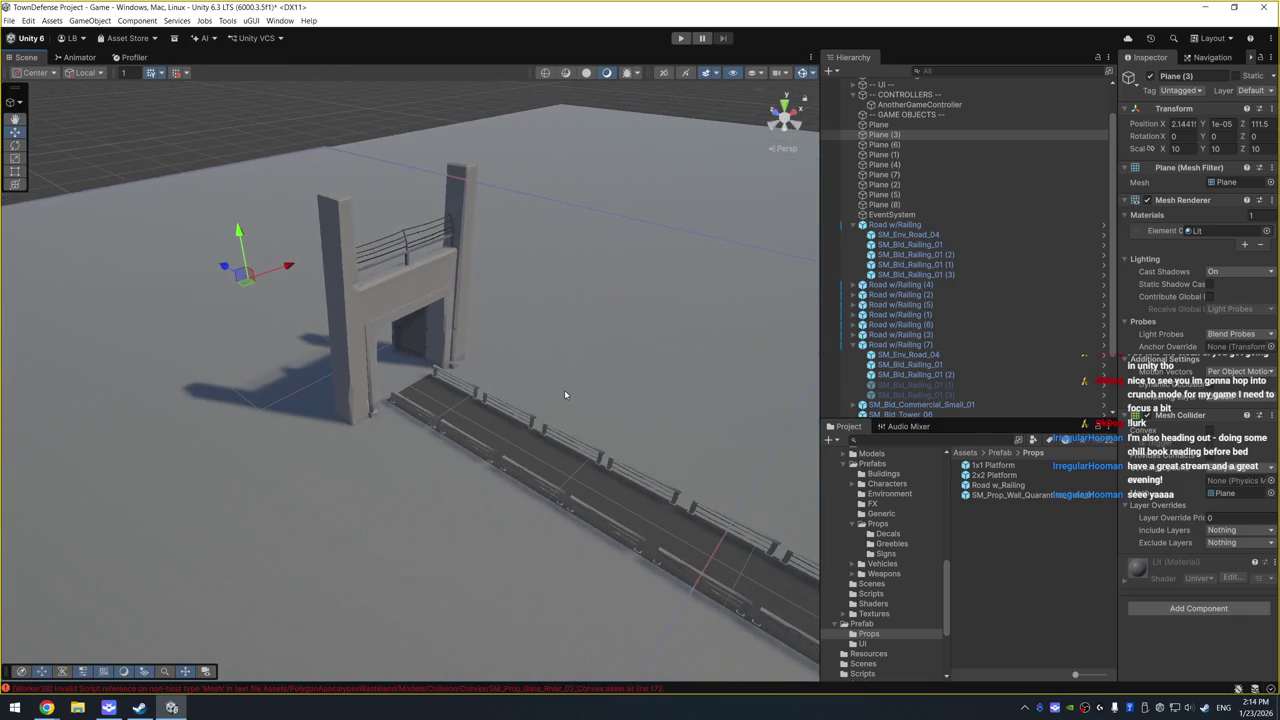
scroll(656, 407, "down", 10)
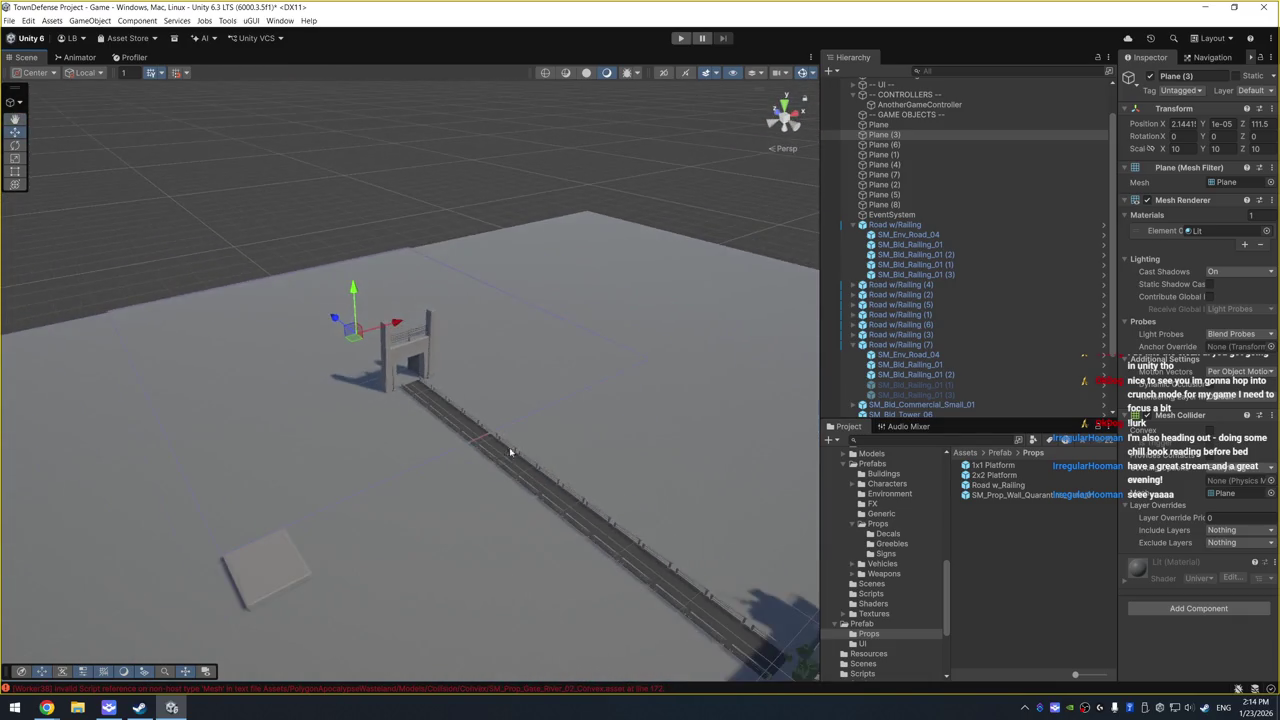
mouse_move(508, 495)
left_mouse_down()
mouse_move(532, 451)
mouse_move(501, 467)
left_mouse_up()
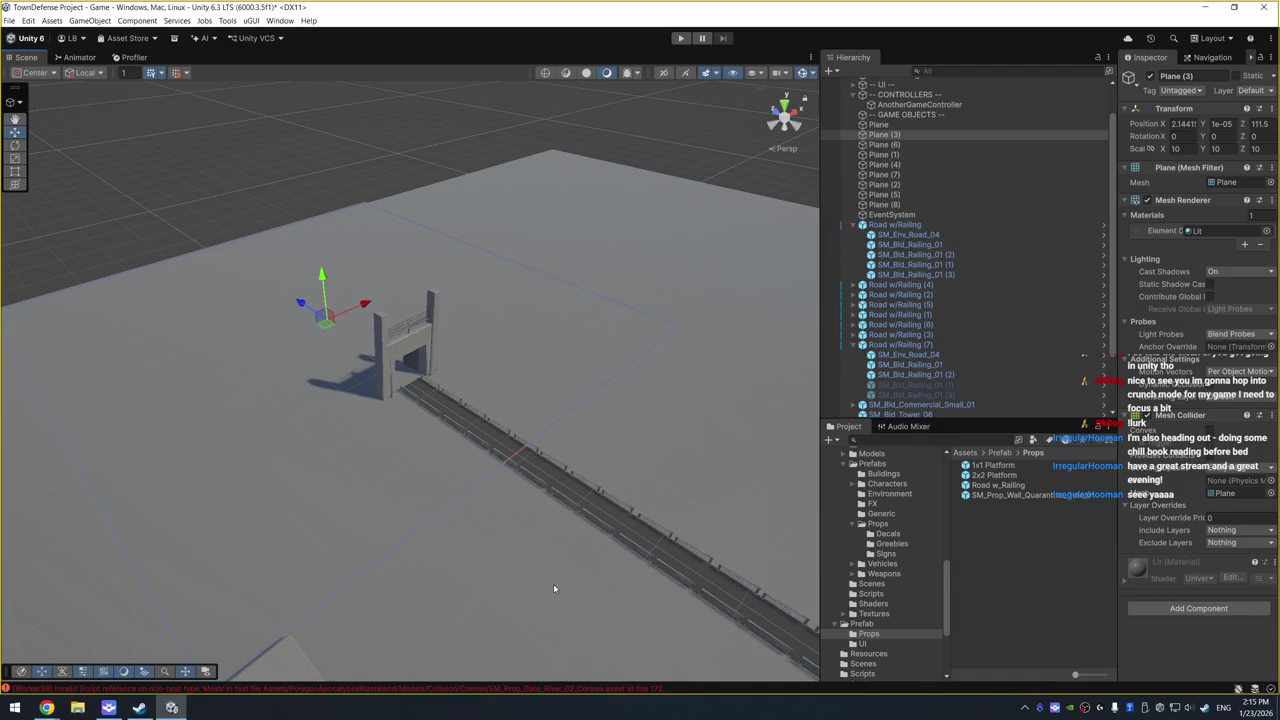
scroll(551, 426, "up", 5)
mouse_move(568, 380)
left_mouse_down()
mouse_move(528, 420)
mouse_move(600, 400)
left_mouse_up()
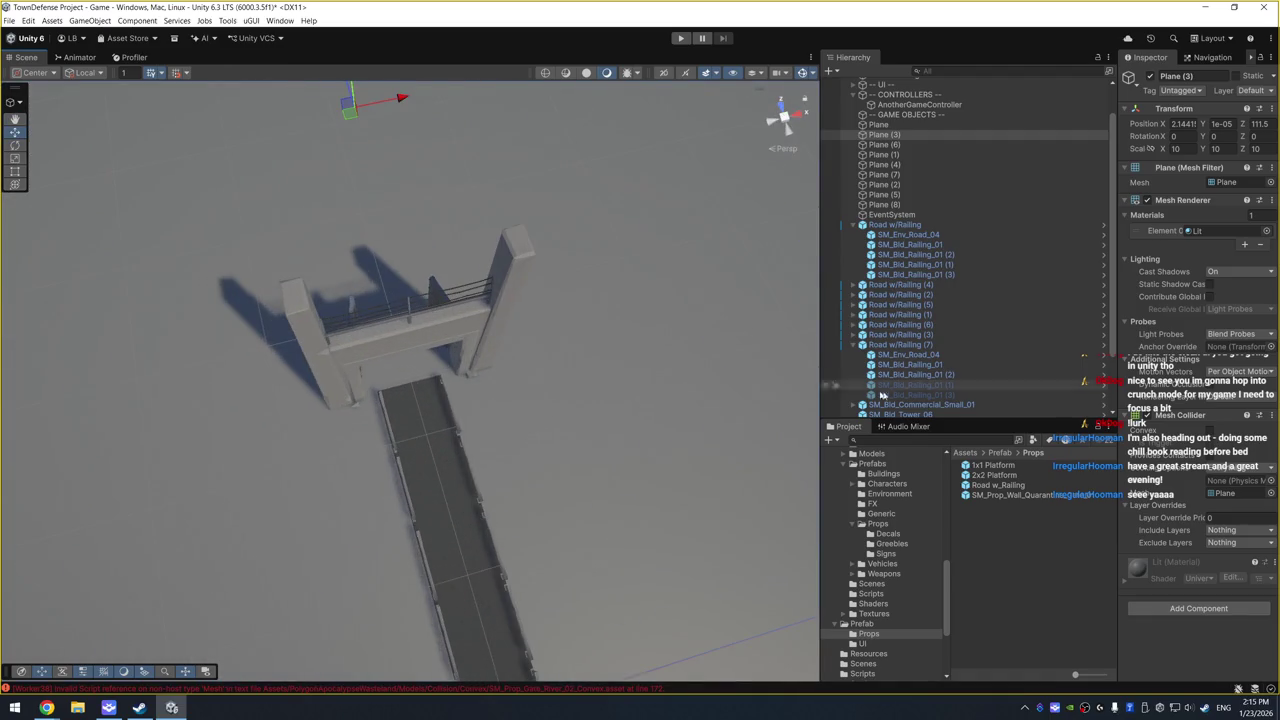
left_click(995, 438)
type("quan")
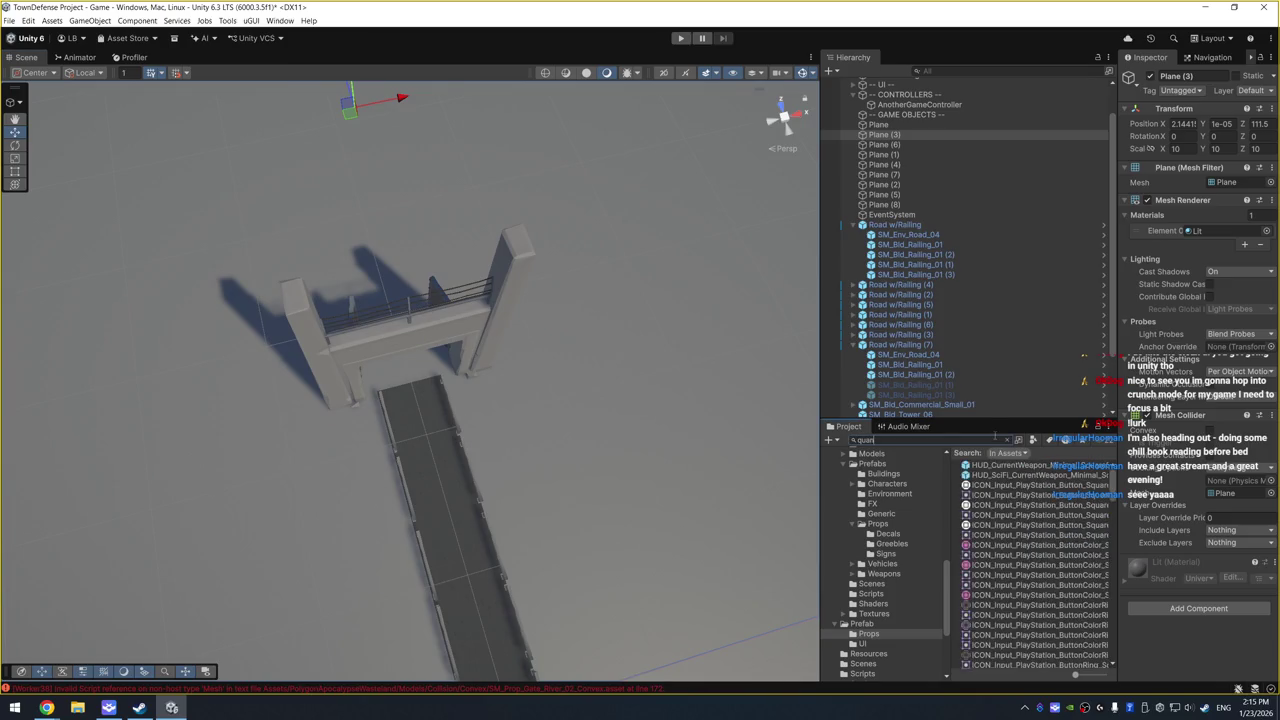
Step: Correct the asset search to 'quarantine' and preview the DomeTent, Bottom_01 and Base_02 assets
key("BackSpace")
type("antine")
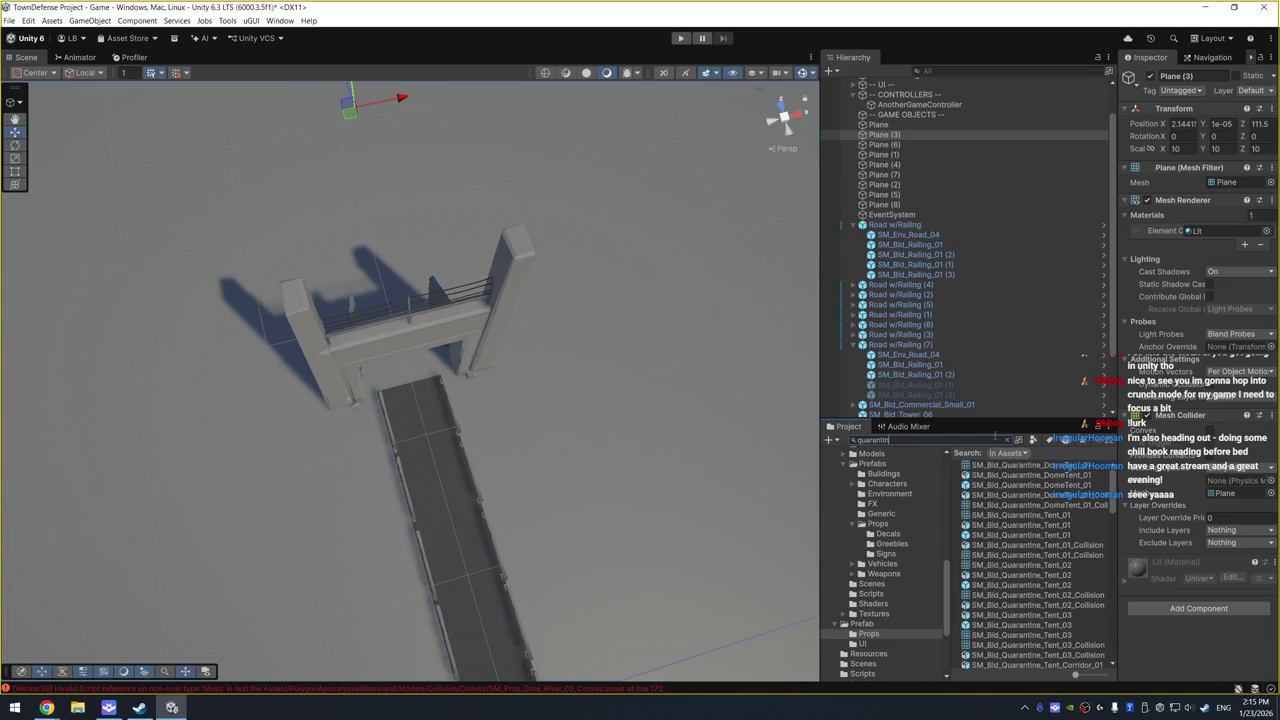
left_click(1046, 507)
scroll(1045, 565, "down", 10)
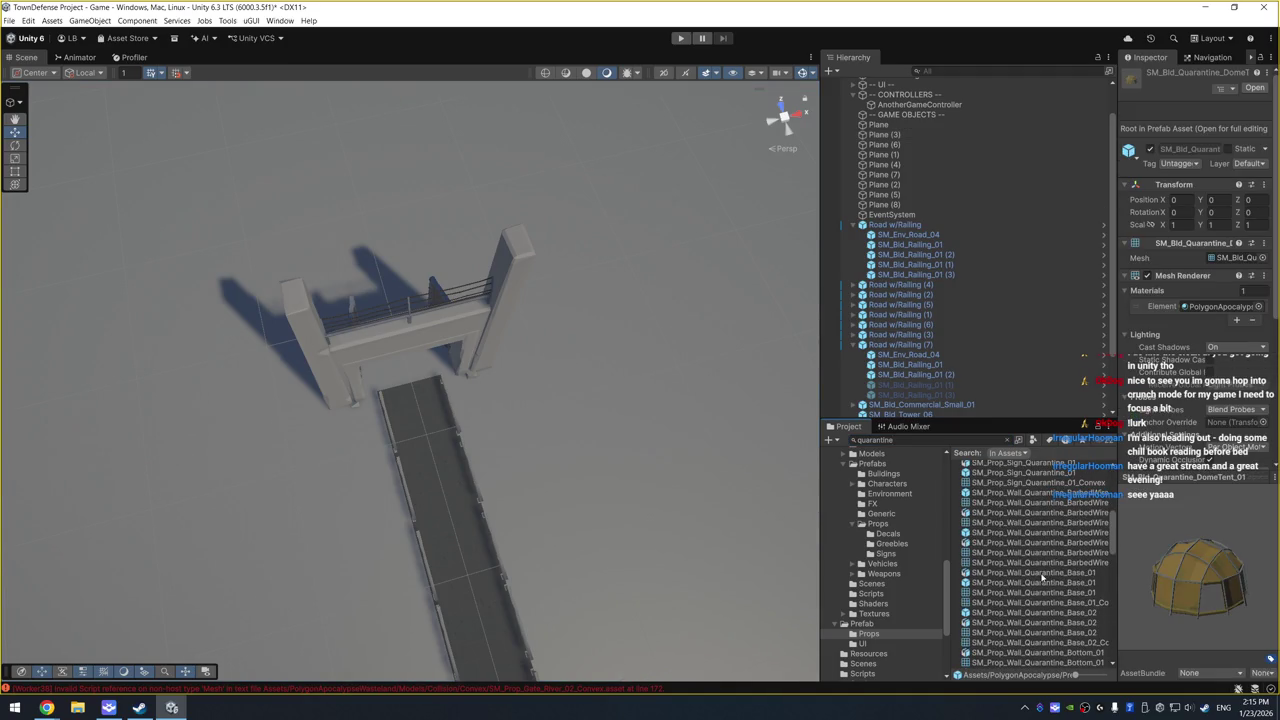
scroll(1041, 570, "down", 3)
left_click(1044, 578)
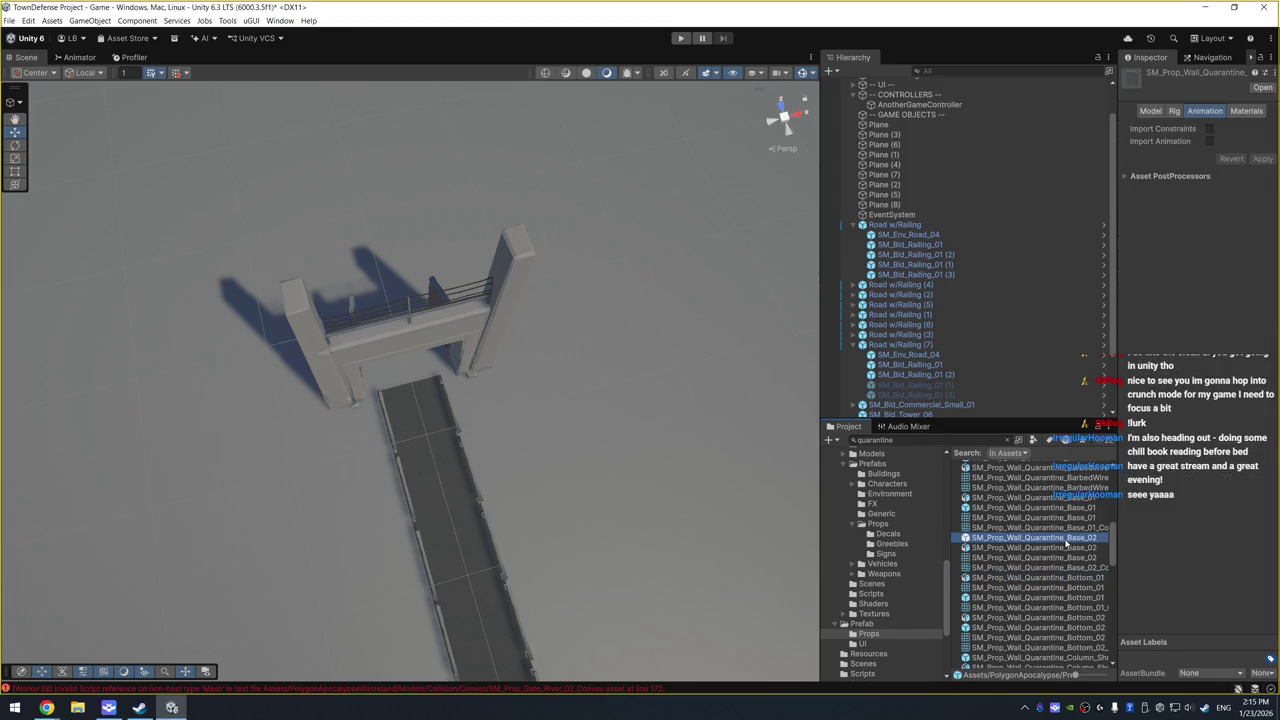
left_click(1045, 538)
scroll(1061, 567, "down", 3)
scroll(1061, 565, "down", 5)
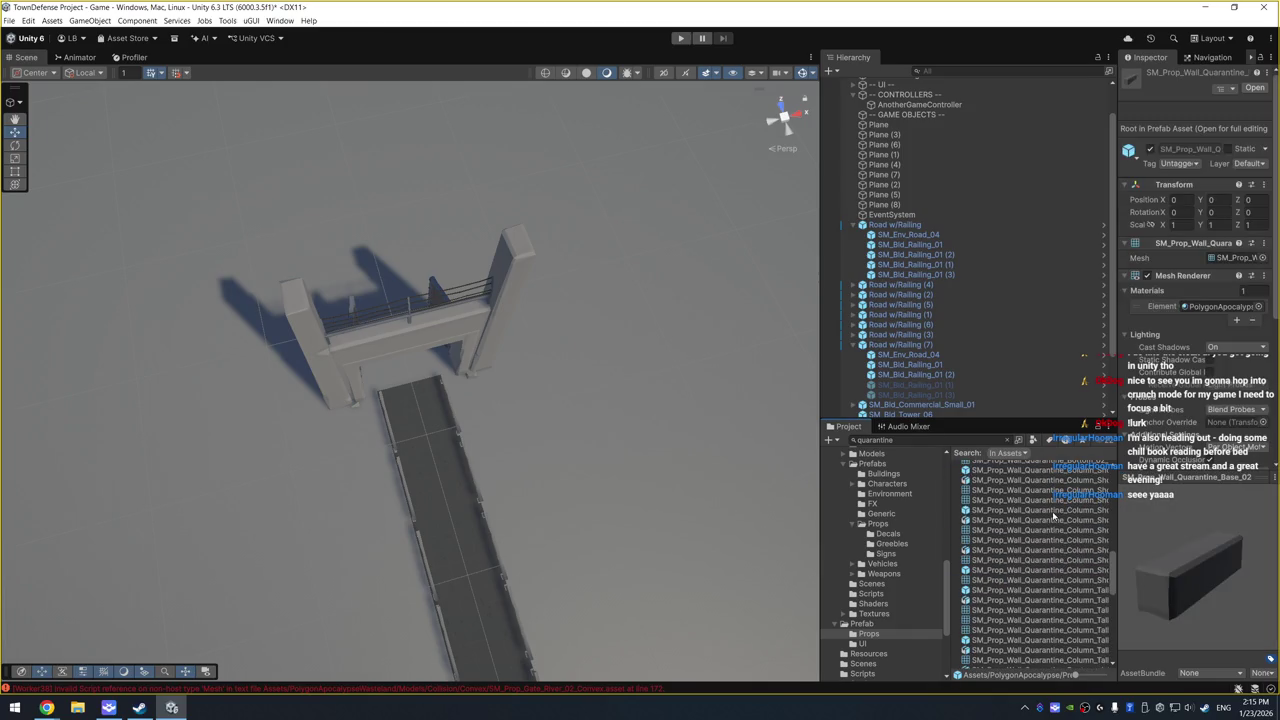
Step: Preview the short column, Column_Tall and destroyed quarantine wall pieces in the Inspector
left_click(1040, 510)
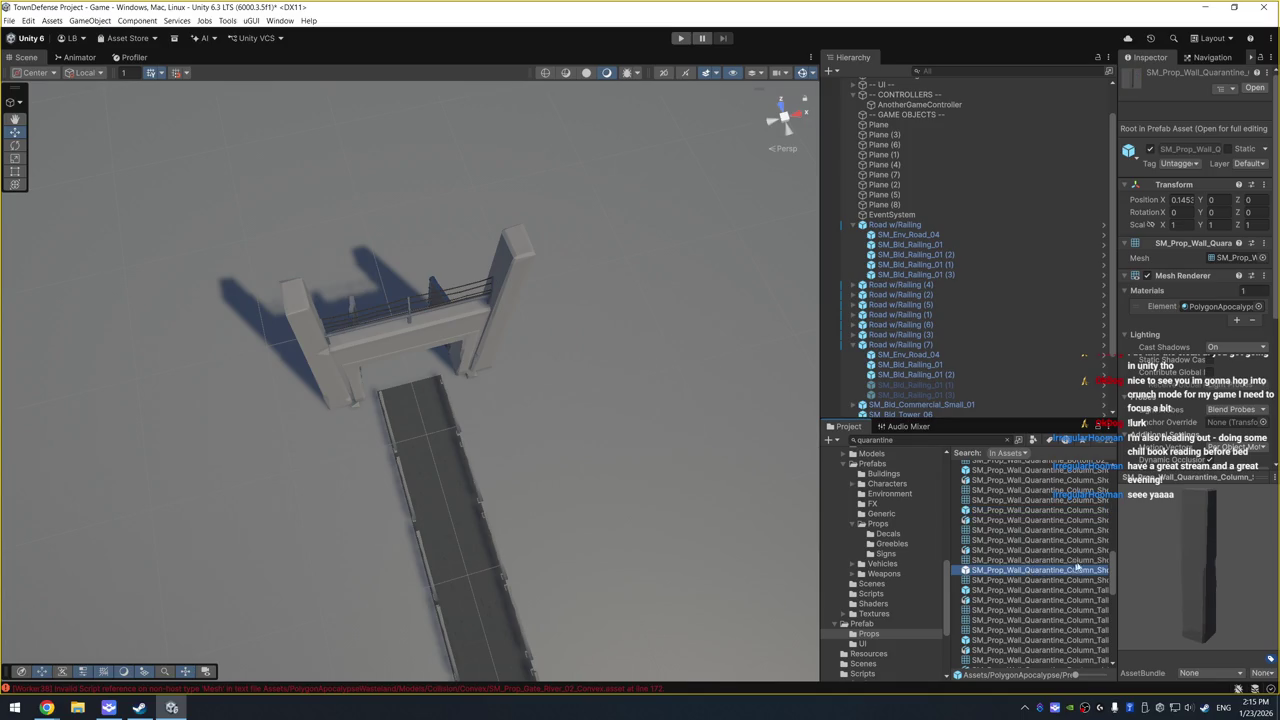
scroll(1047, 593, "down", 3)
left_click(1013, 566)
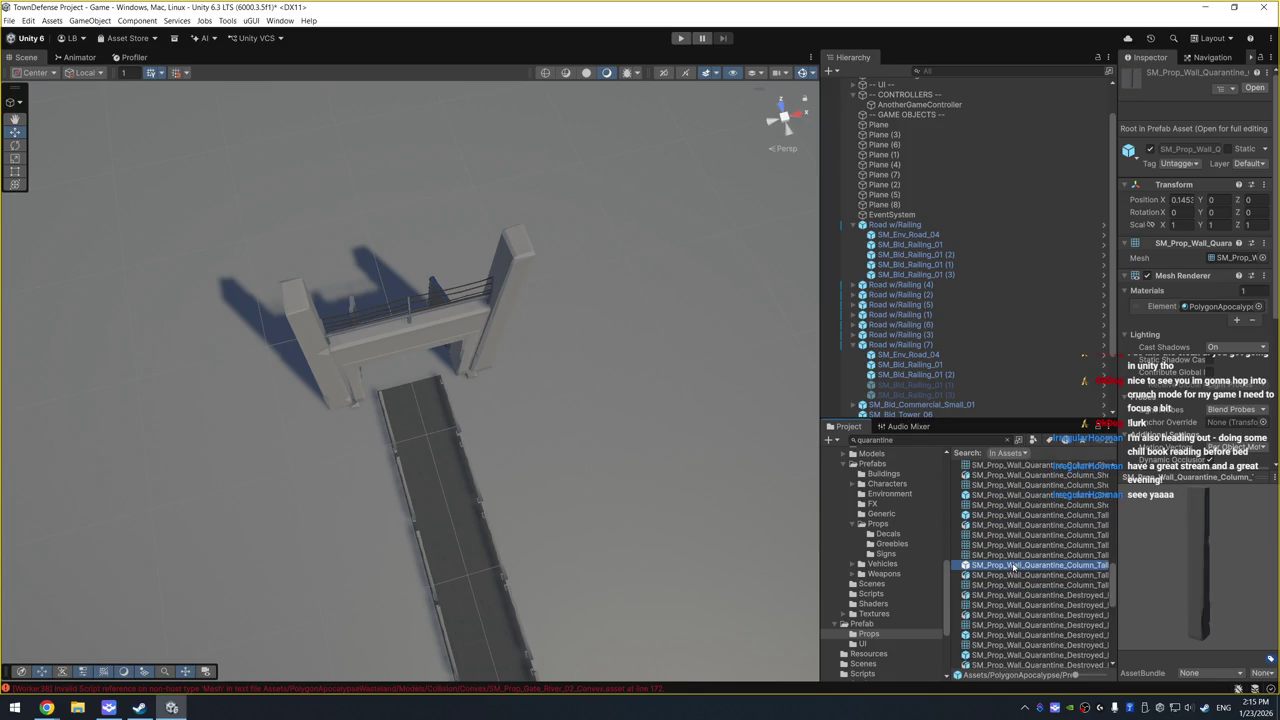
scroll(1027, 573, "down", 4)
left_click(1035, 545)
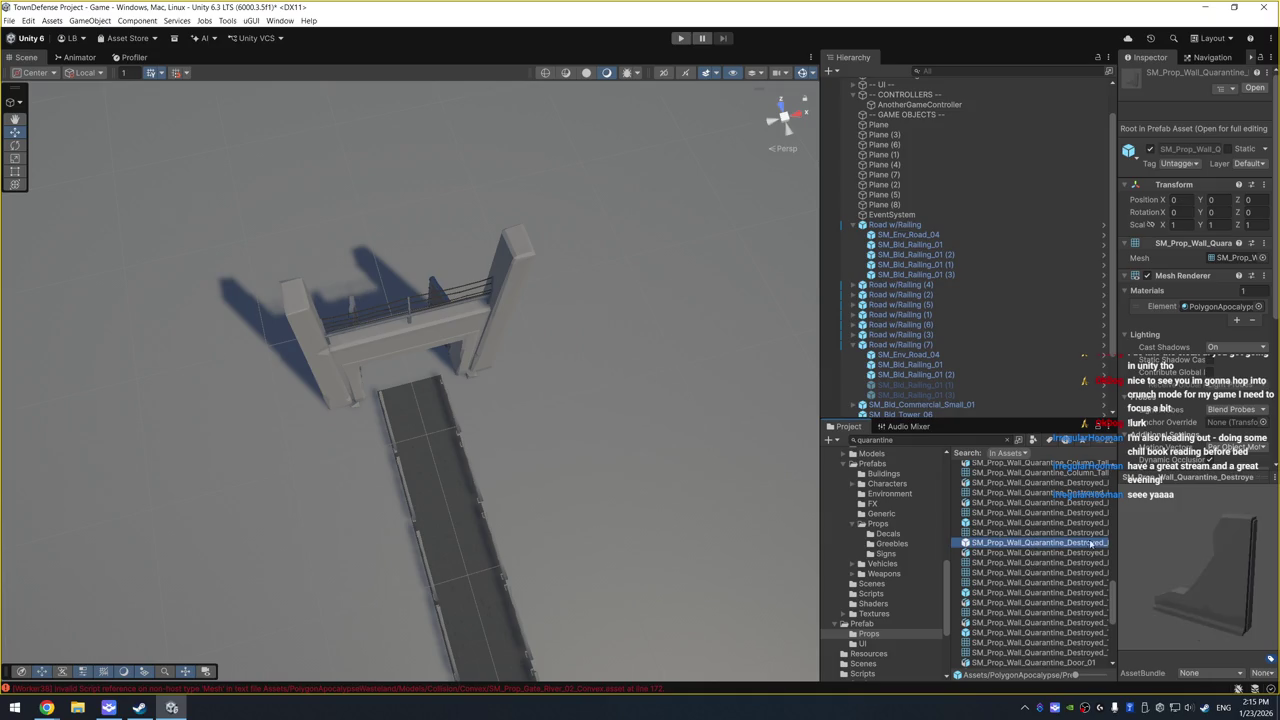
left_click_drag(1114, 544, 1160, 550)
scroll(1078, 585, "down", 5)
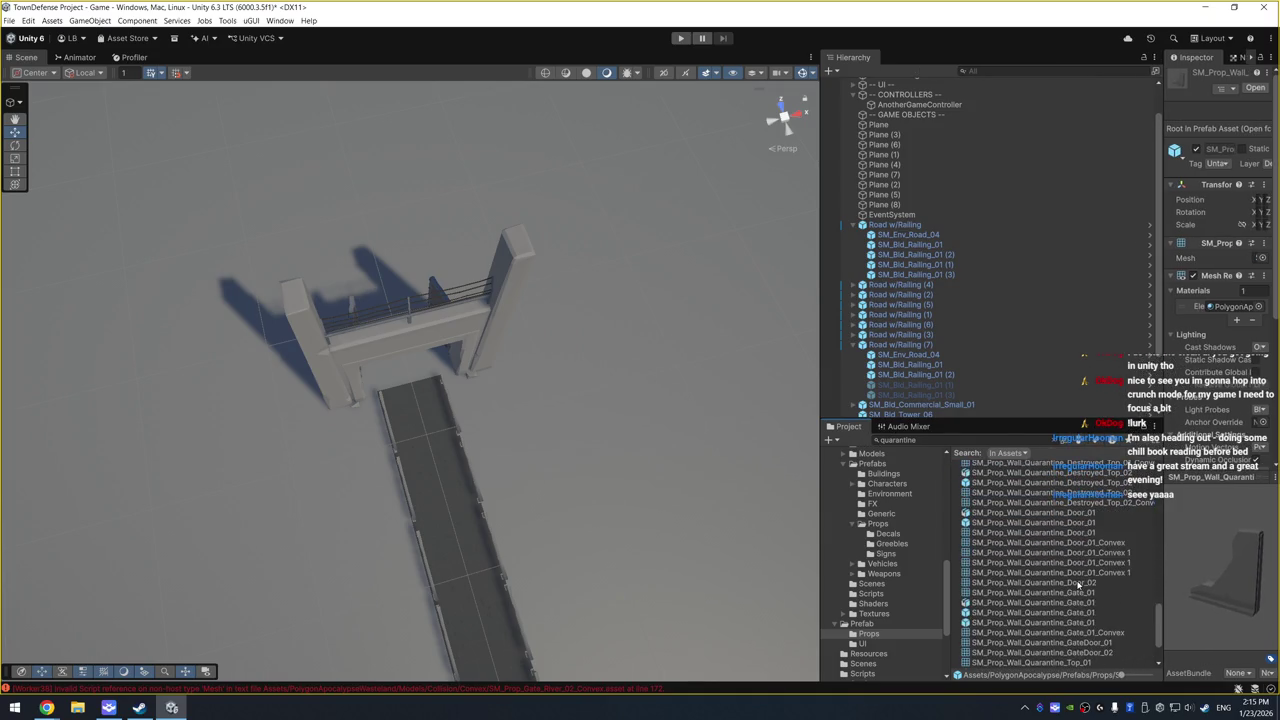
Step: Preview and rotate the Gate_01 pieces, then place SM_Prop_Wall_Quarantine_Top_01 into the scene
left_click(1043, 614)
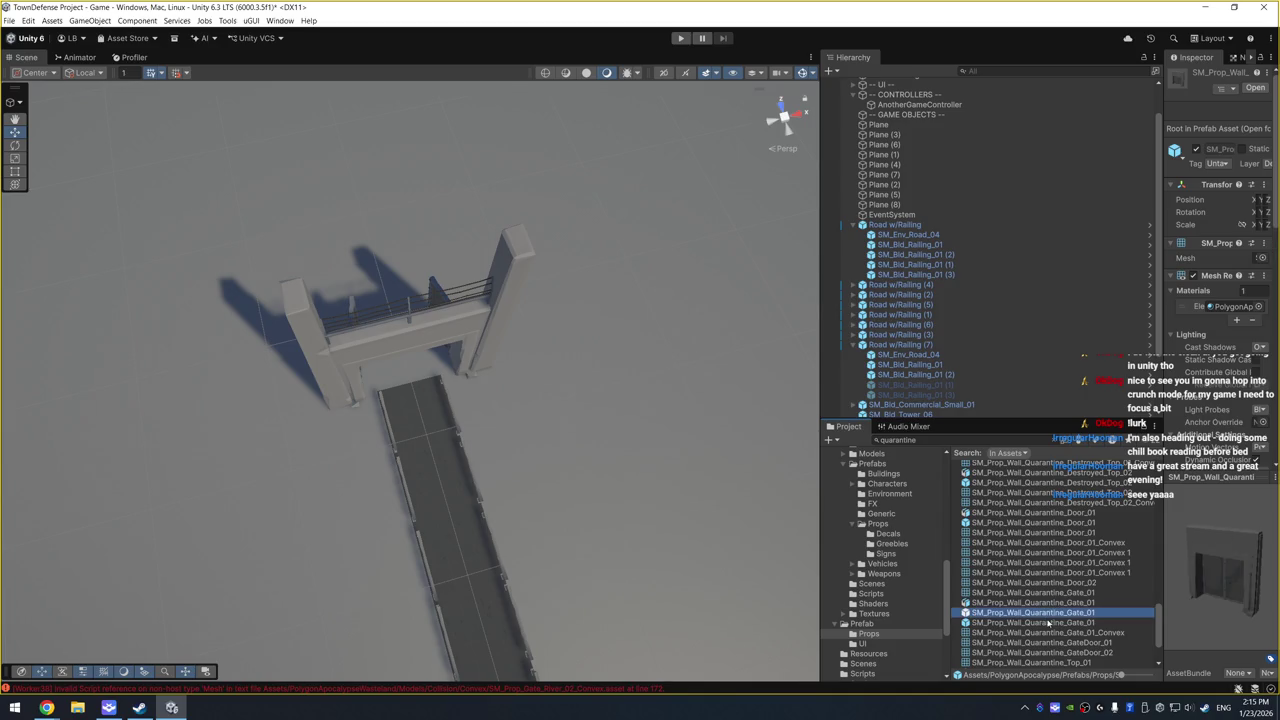
left_click(1049, 623)
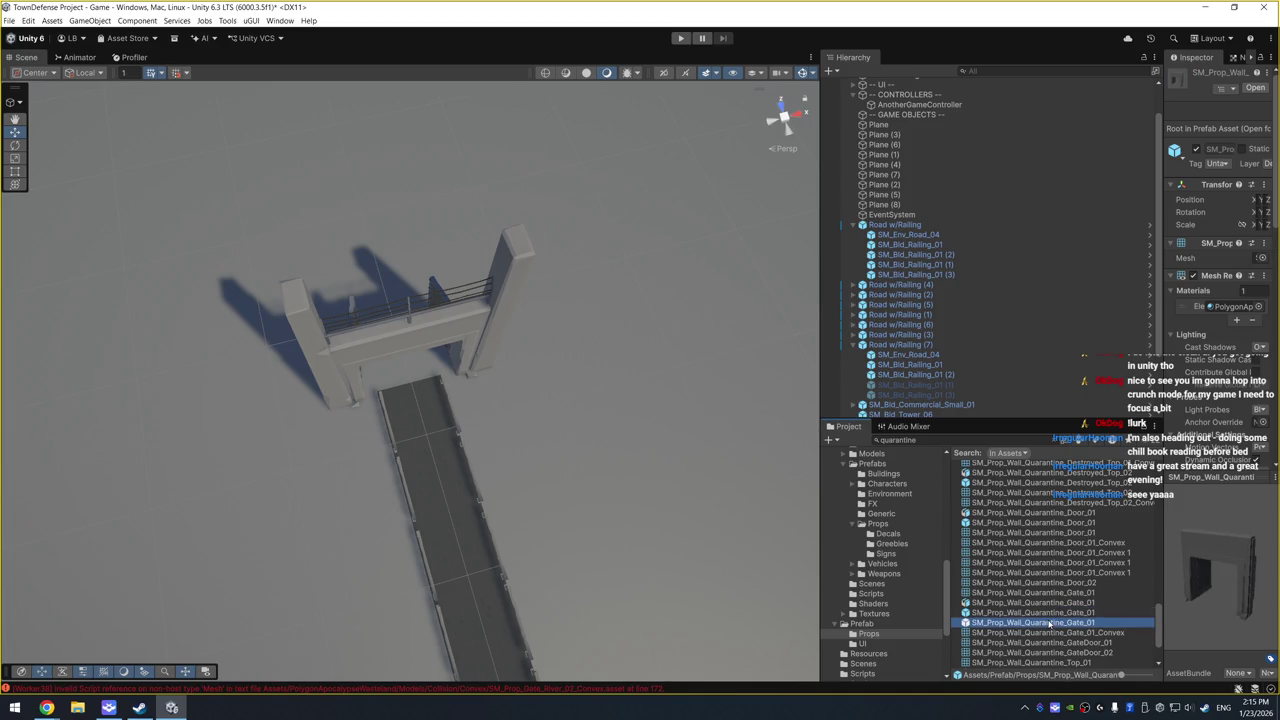
left_click(1060, 612)
left_click(1080, 622)
left_click(1211, 603)
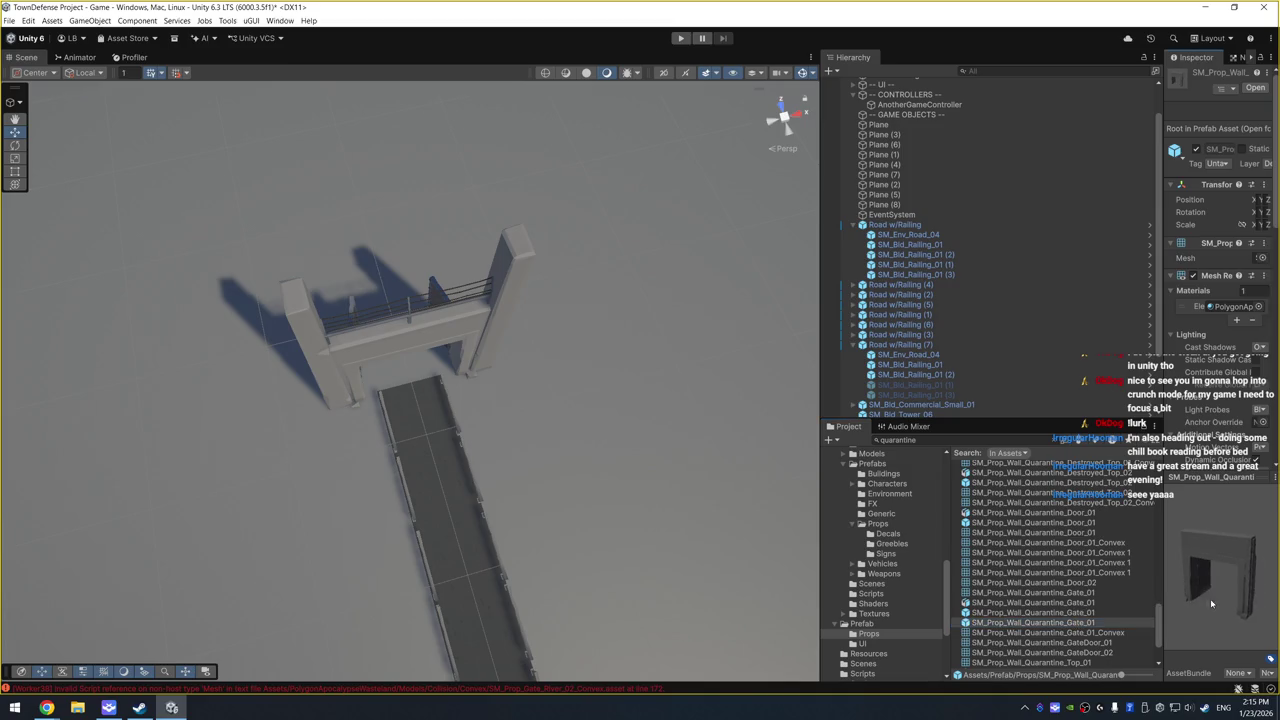
left_click_drag(1211, 603, 1123, 573)
scroll(1034, 648, "down", 3)
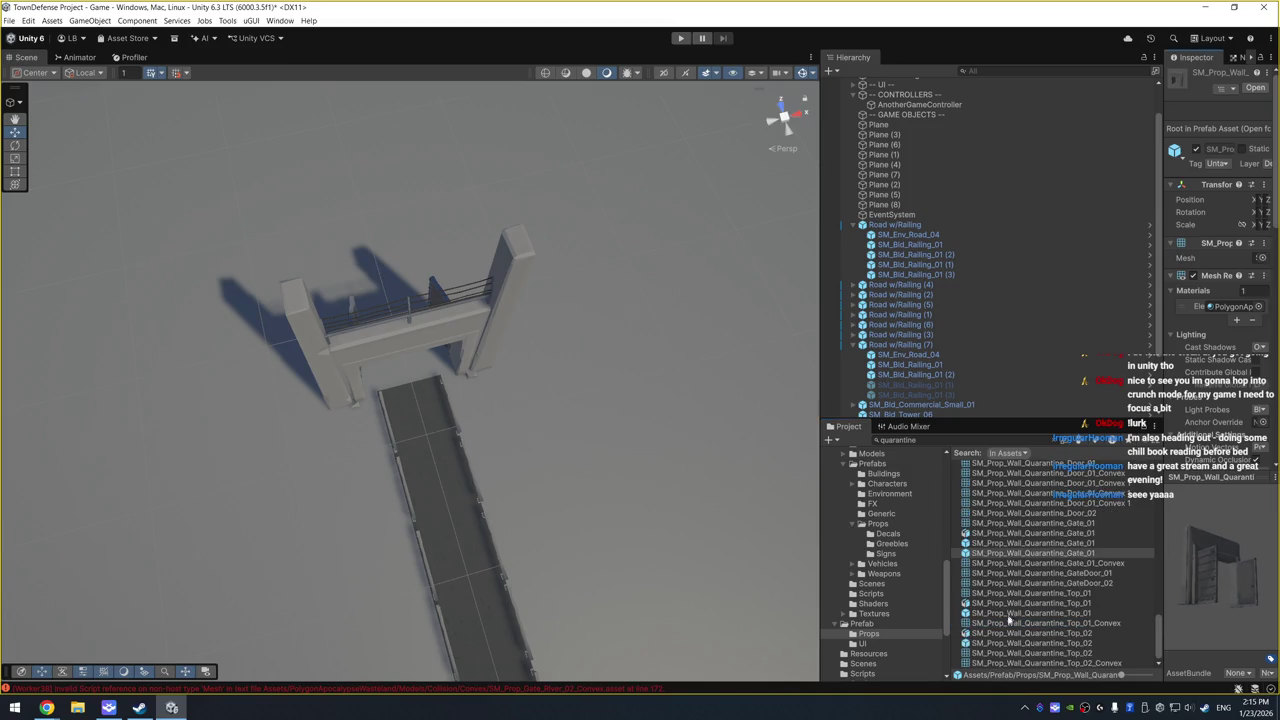
left_click(1012, 613)
mouse_move(1024, 612)
left_mouse_down()
mouse_move(622, 387)
mouse_move(615, 345)
left_mouse_up()
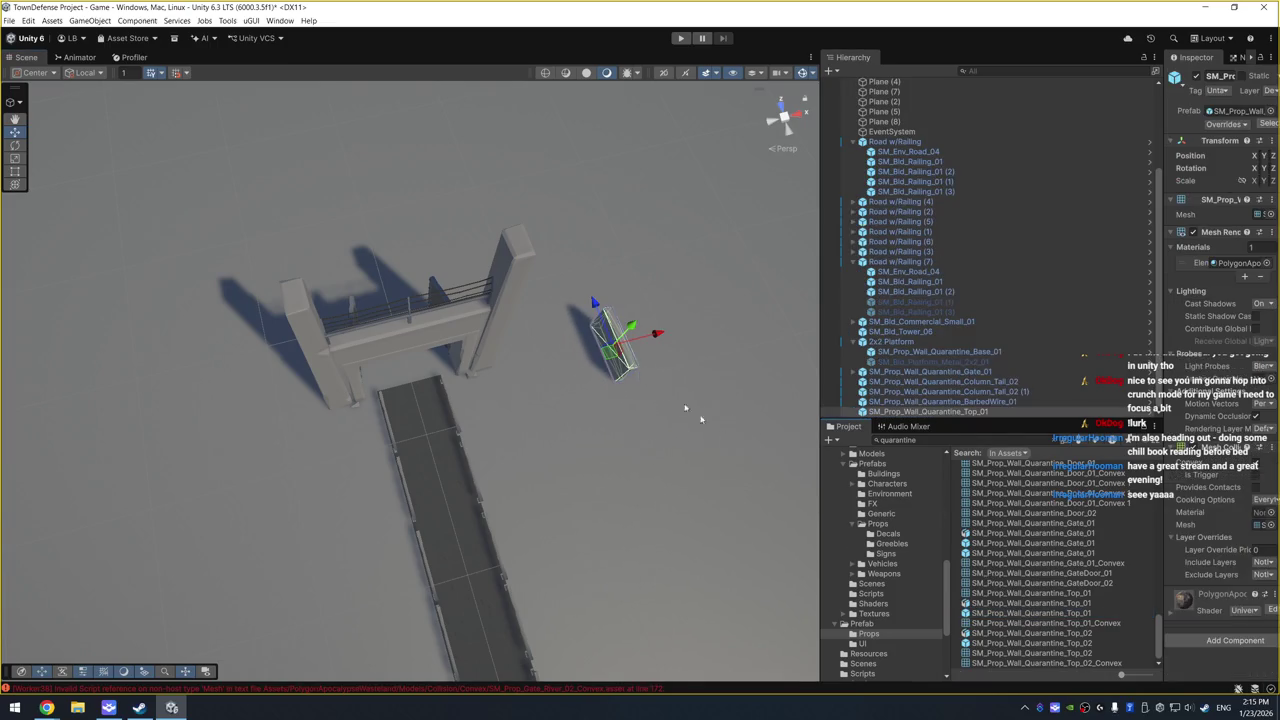
Step: Place the Top_02, Bottom_01 and Bottom_02 quarantine walls into the scene beside the gate
left_click(1085, 645)
left_click_drag(1085, 645, 627, 328)
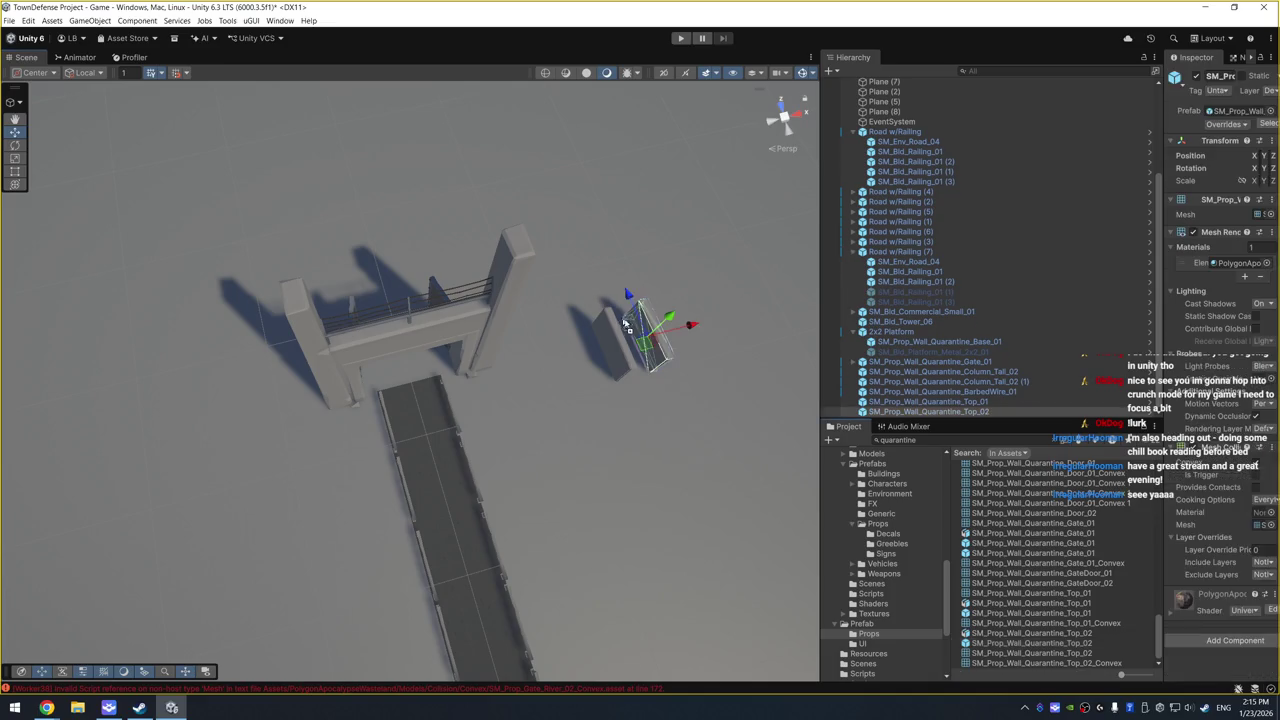
scroll(1052, 572, "up", 10)
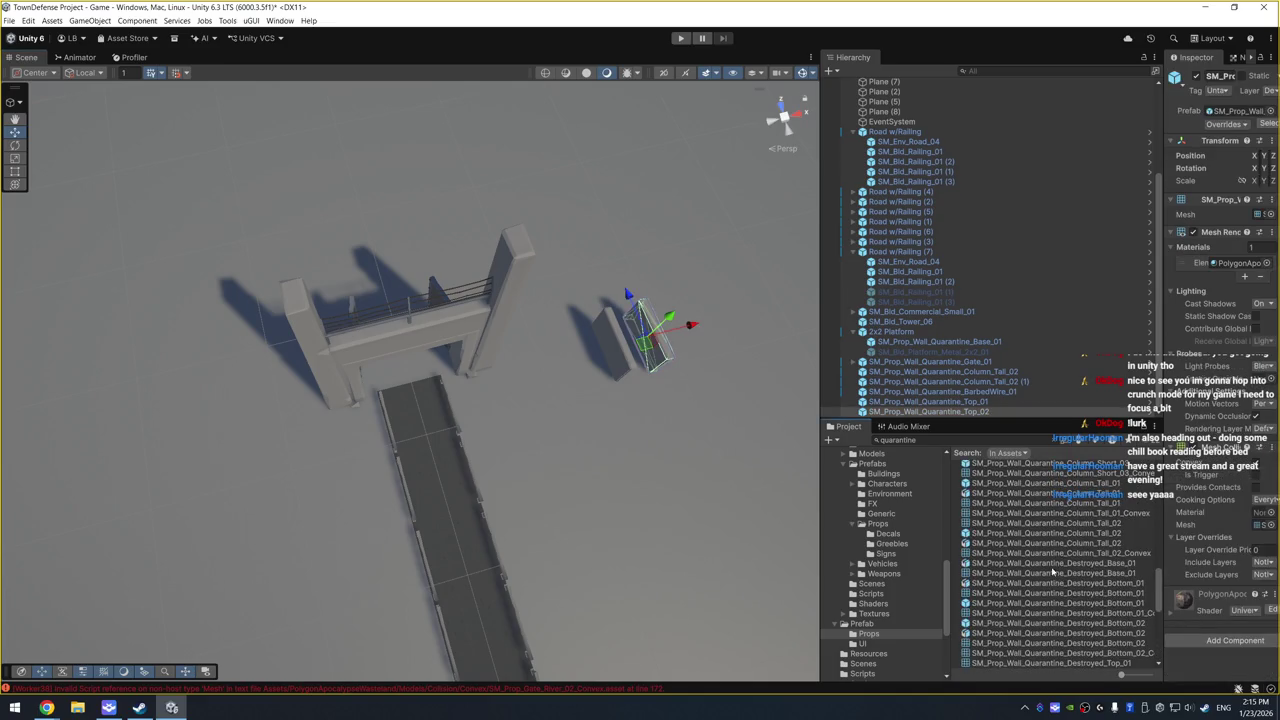
scroll(1052, 572, "up", 5)
scroll(1095, 614, "up", 2)
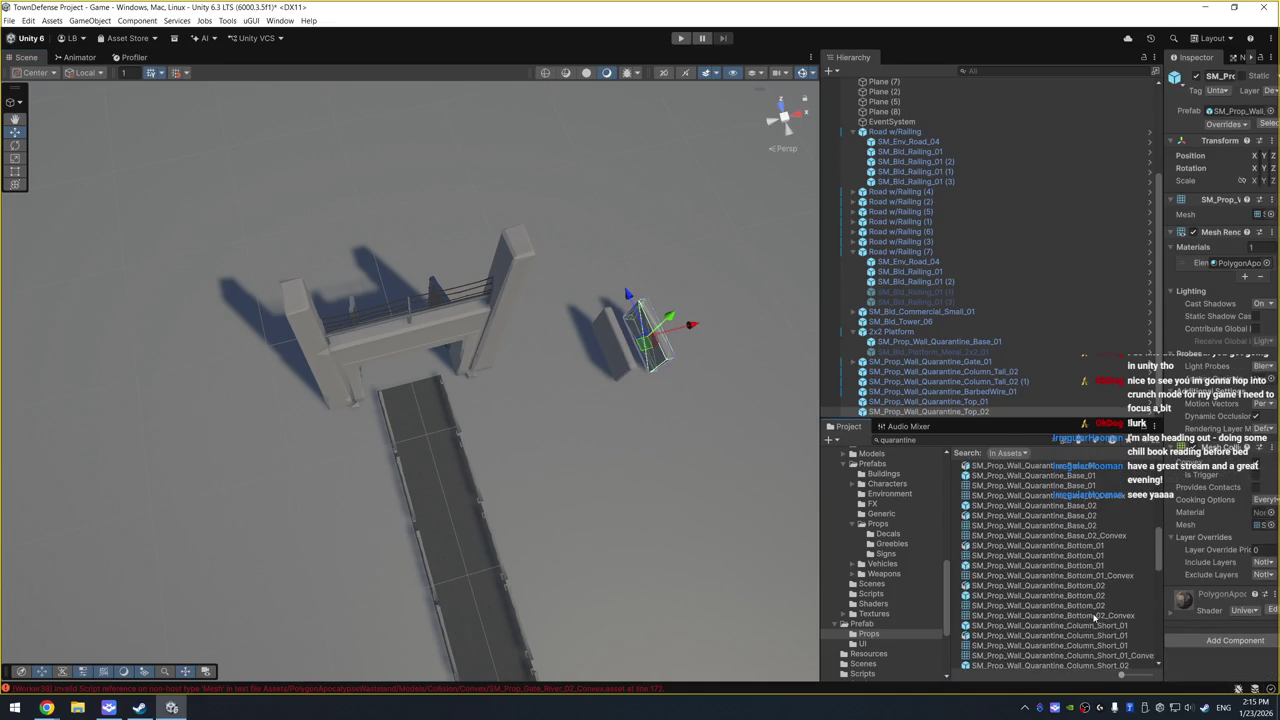
left_click(1080, 565)
mouse_move(1080, 565)
left_mouse_down()
mouse_move(743, 386)
mouse_move(662, 316)
left_mouse_up()
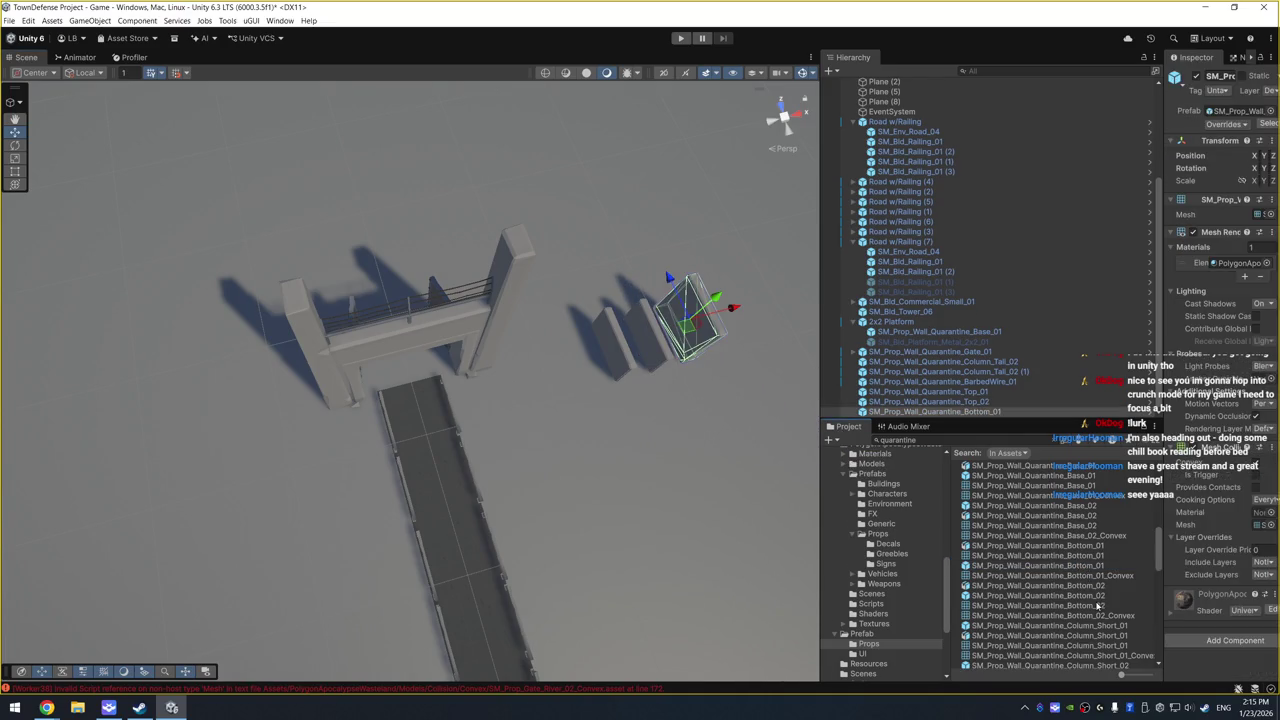
left_click_drag(763, 325, 820, 360)
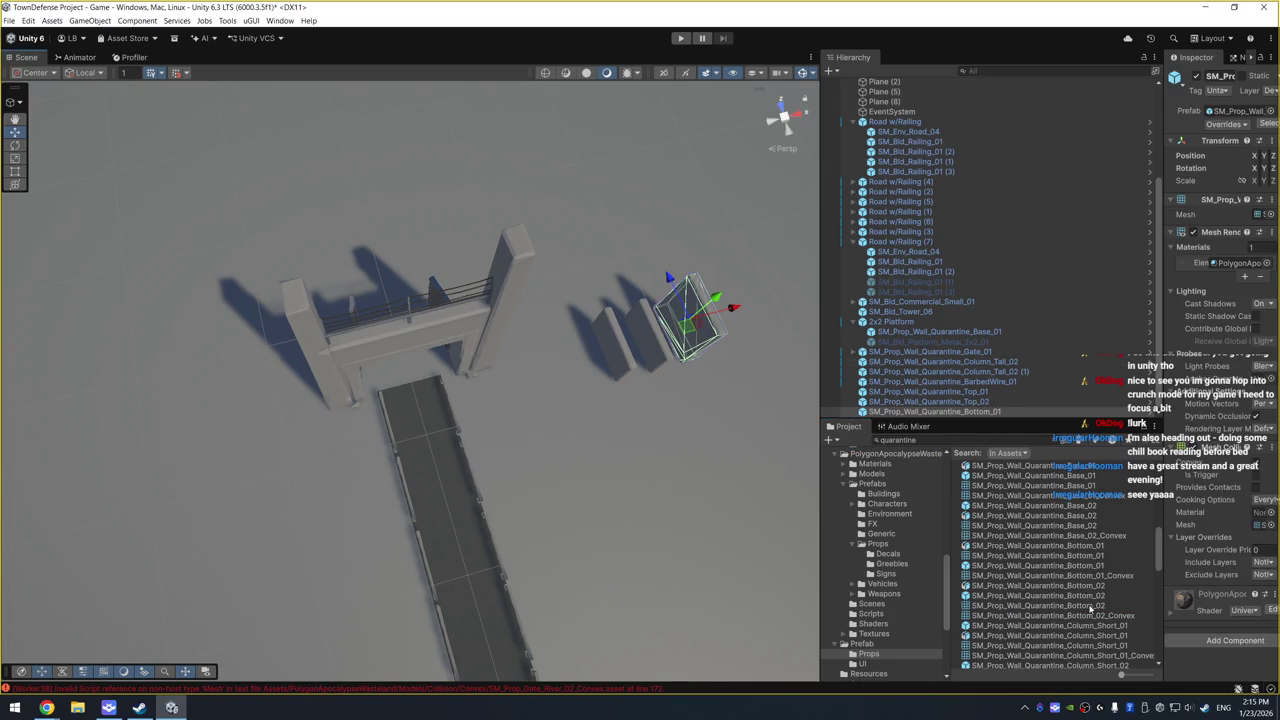
left_click(1099, 597)
mouse_move(1099, 597)
left_mouse_down()
mouse_move(850, 450)
mouse_move(714, 314)
mouse_move(720, 286)
mouse_move(712, 297)
left_mouse_up()
Step: Spread the Top_01 and Top_02 walls out toward the lower part of the yard
key("f")
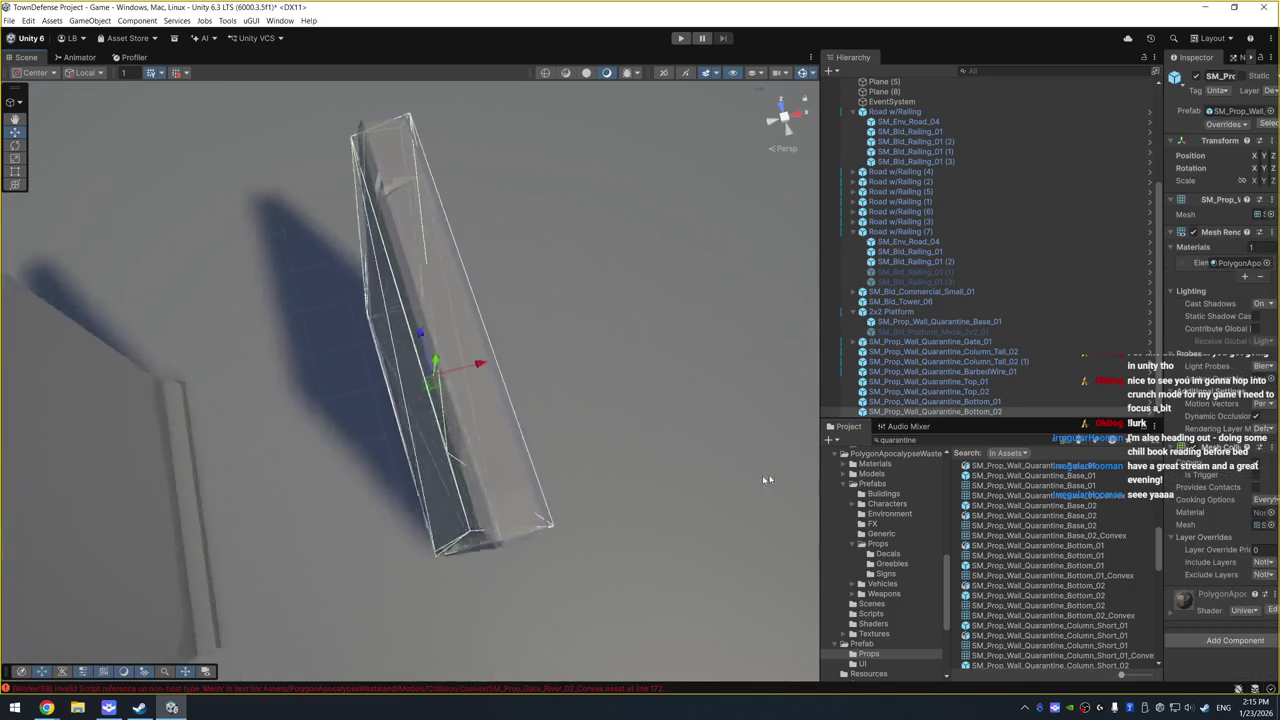
mouse_move(762, 475)
left_mouse_down()
mouse_move(608, 266)
mouse_move(457, 471)
mouse_move(423, 471)
mouse_move(389, 277)
mouse_move(597, 318)
mouse_move(538, 336)
left_mouse_up()
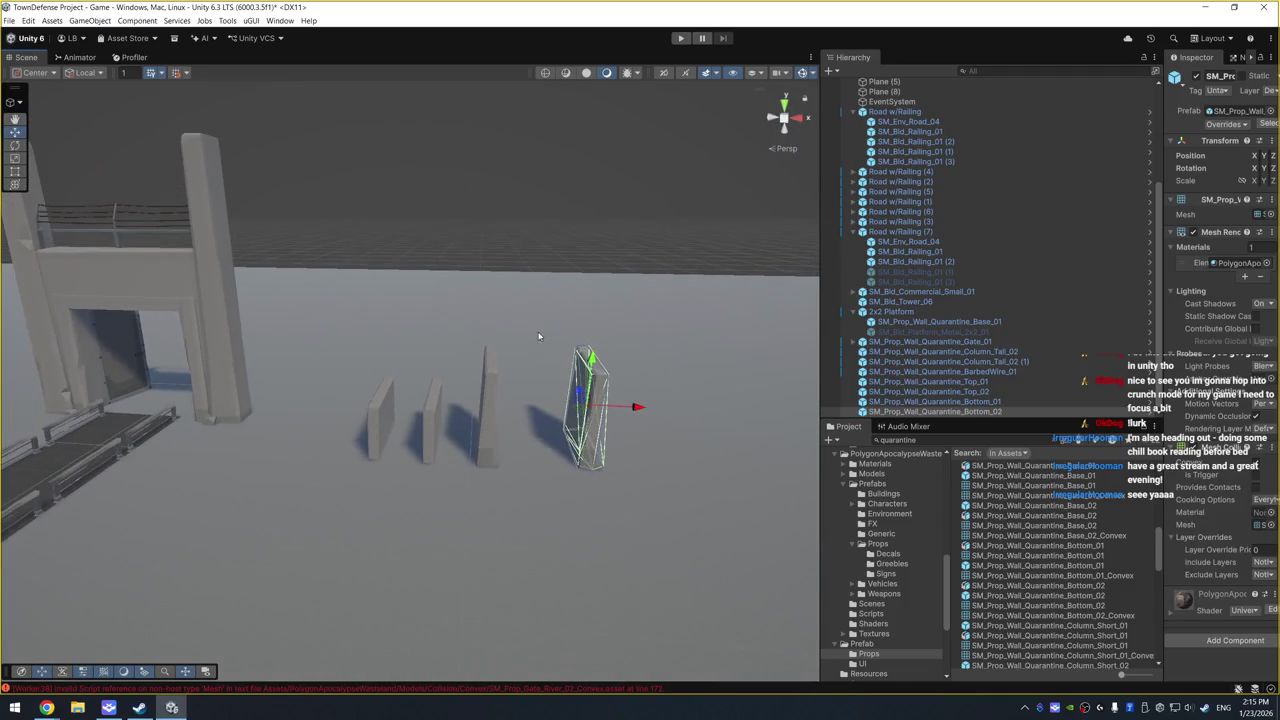
left_click_drag(390, 454, 342, 424)
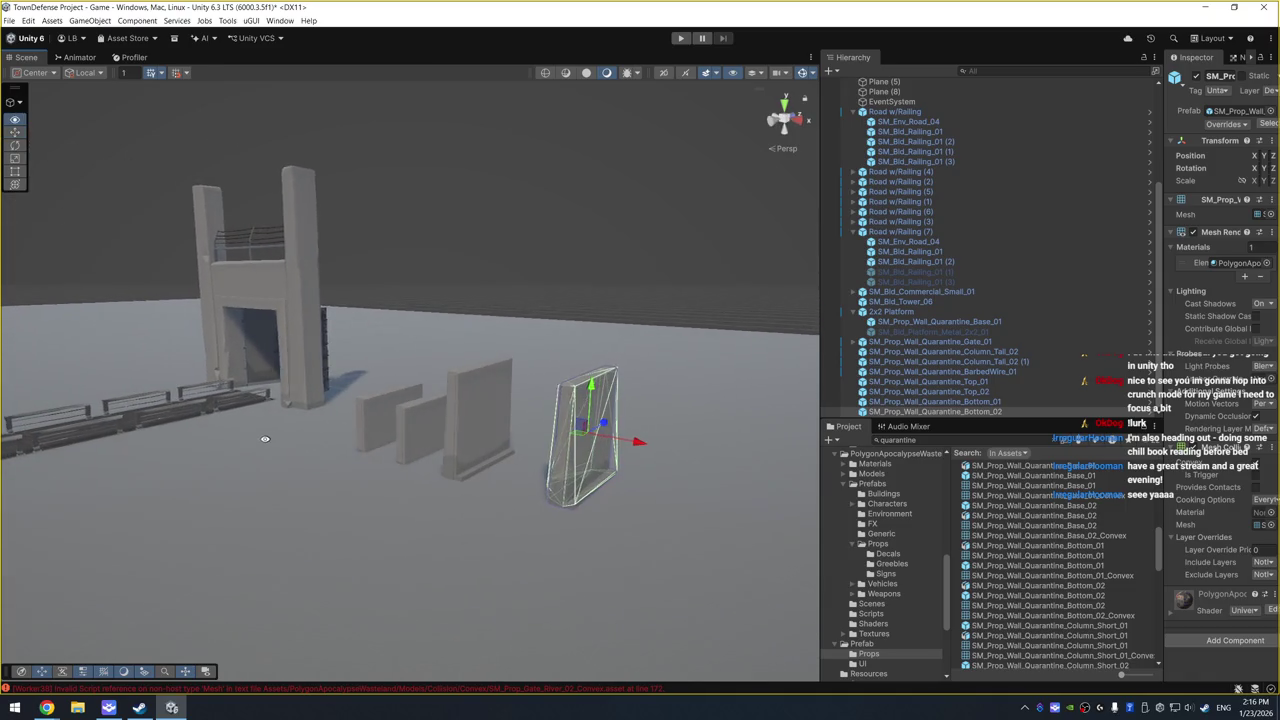
left_click(367, 413)
mouse_move(447, 483)
left_mouse_down()
mouse_move(392, 420)
mouse_move(405, 592)
mouse_move(330, 582)
left_mouse_up()
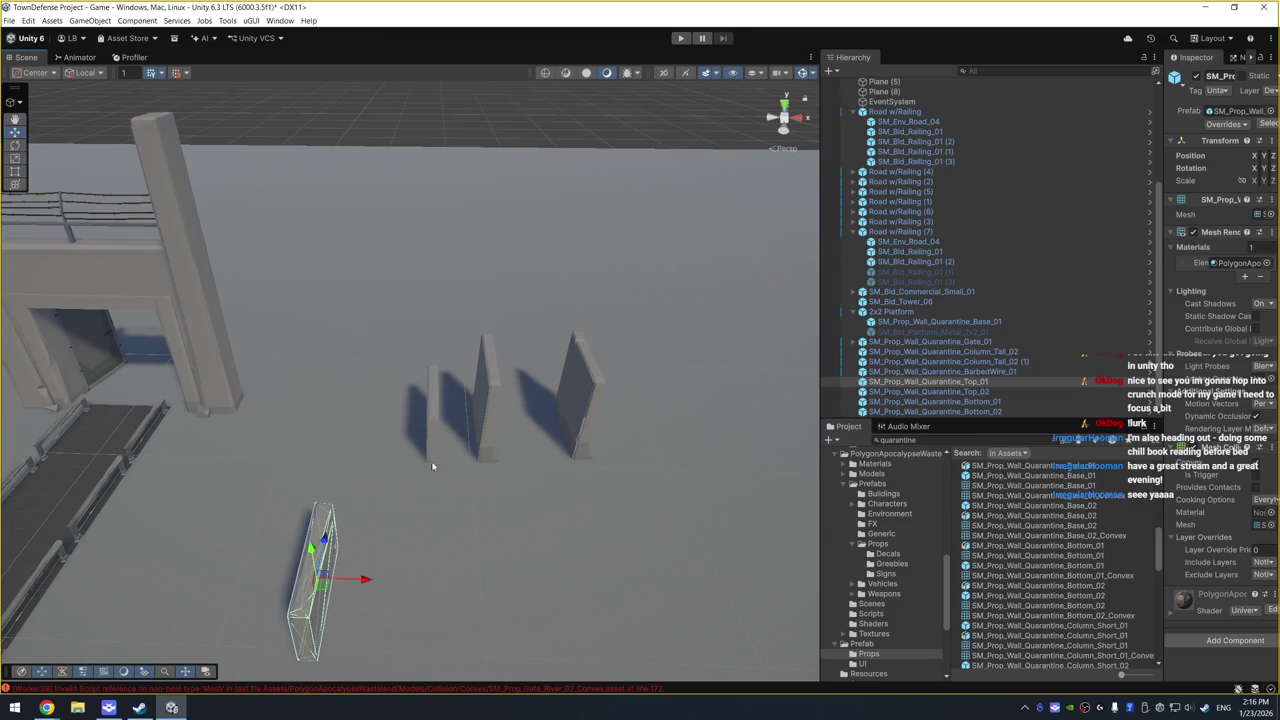
left_click(436, 425)
left_click_drag(436, 425, 438, 590)
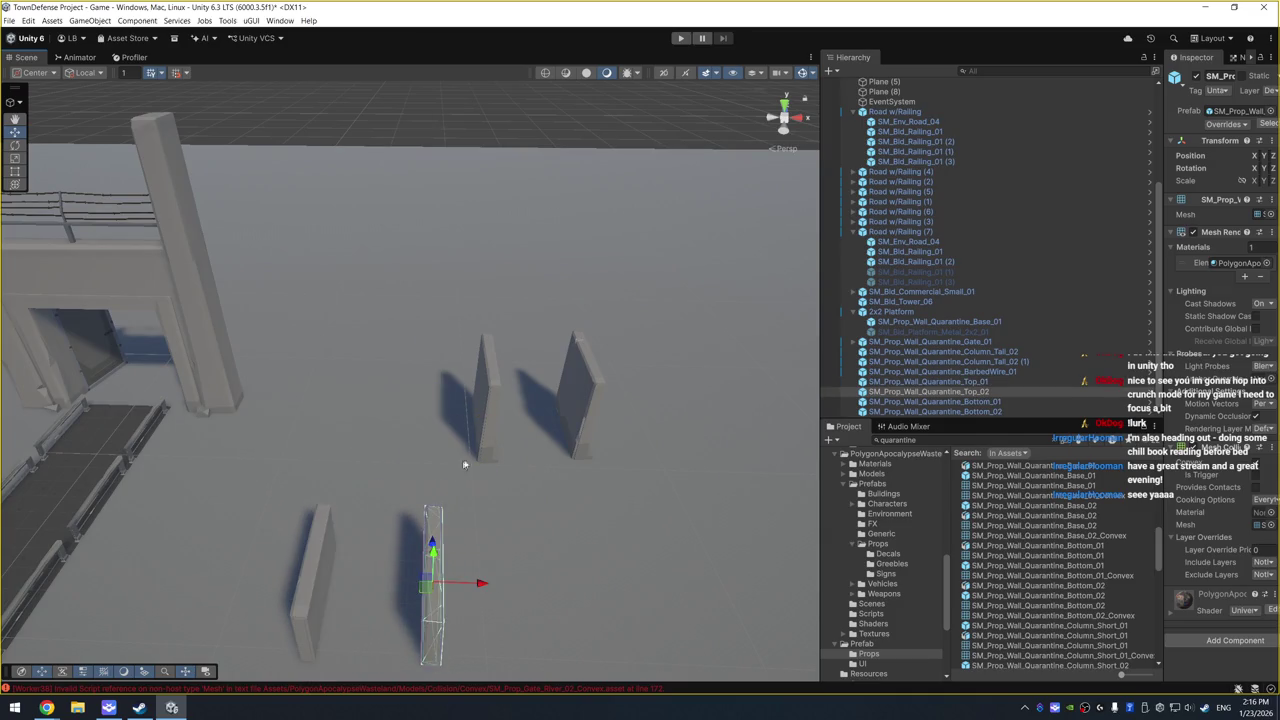
Step: Rotate the Bottom_01 wall to face the camera and widen the Inspector
left_click(486, 456)
key("e")
mouse_move(486, 458)
left_mouse_down()
mouse_move(367, 424)
mouse_move(470, 416)
left_mouse_up()
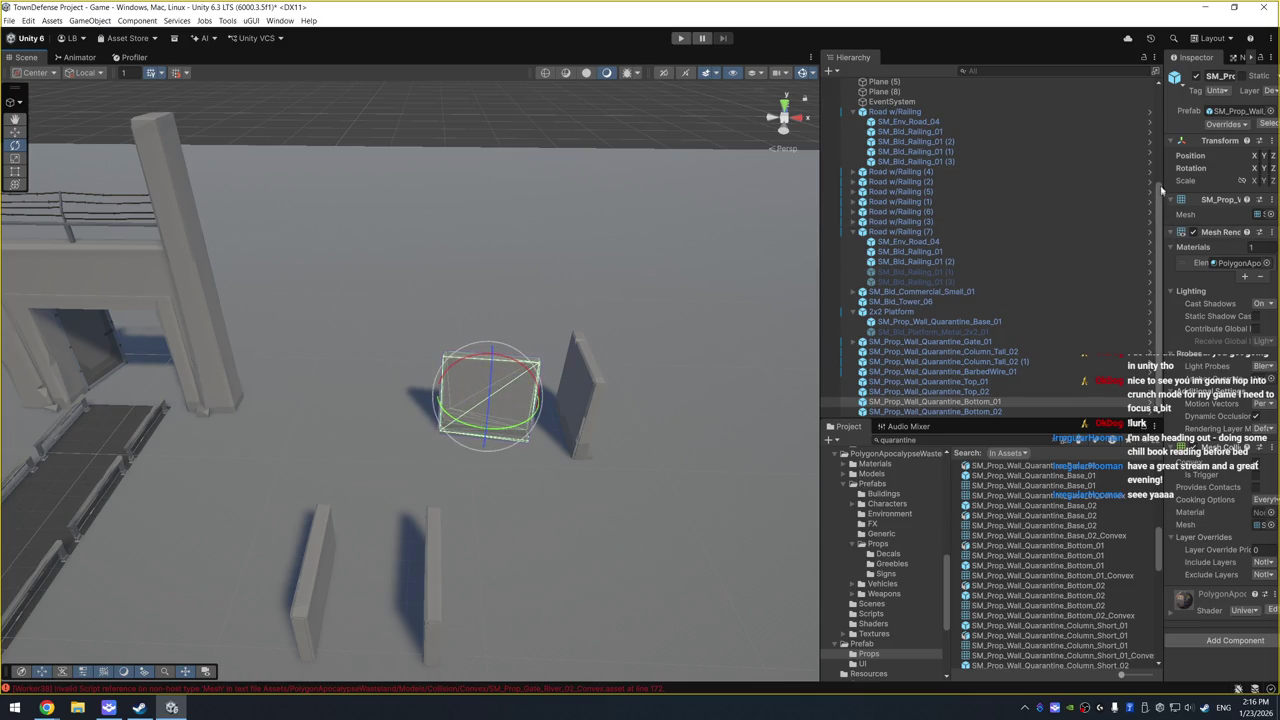
left_click_drag(1161, 190, 1060, 190)
Step: Give Bottom_01 rotation Y 90 and scale 2 on all axes, then move it beside the gate
left_click(1216, 168)
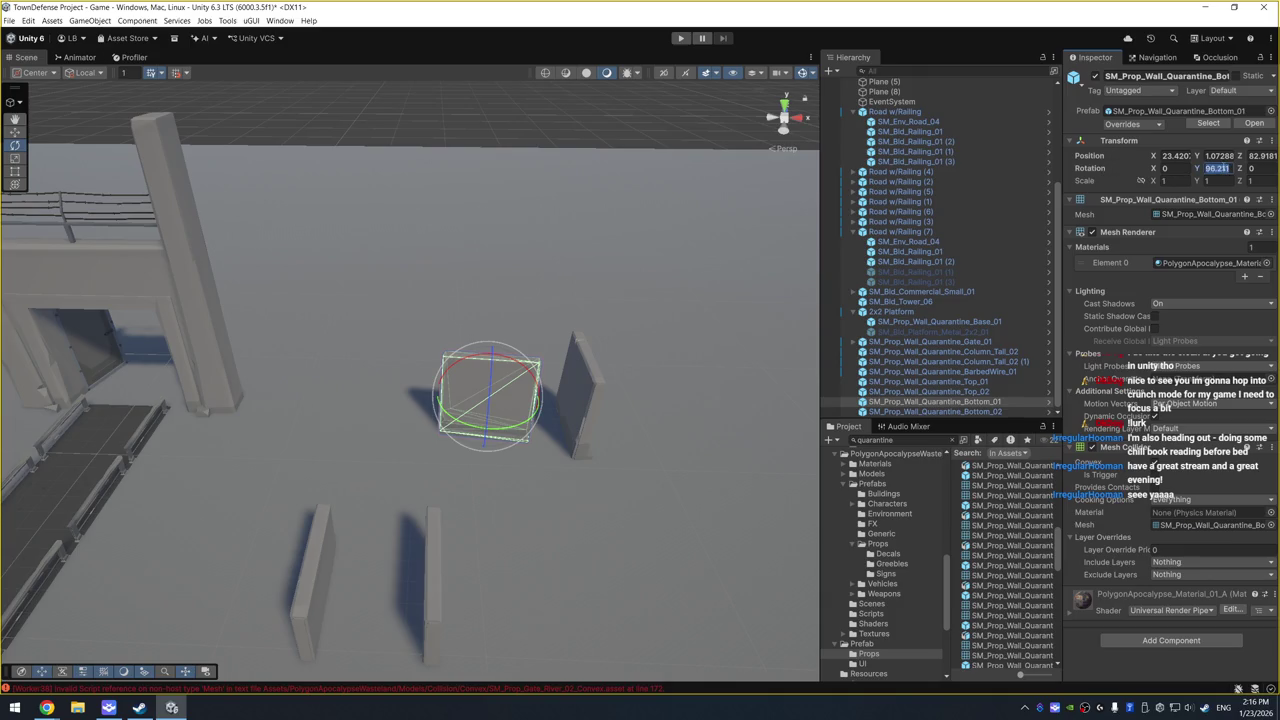
type("90")
left_click(1185, 181)
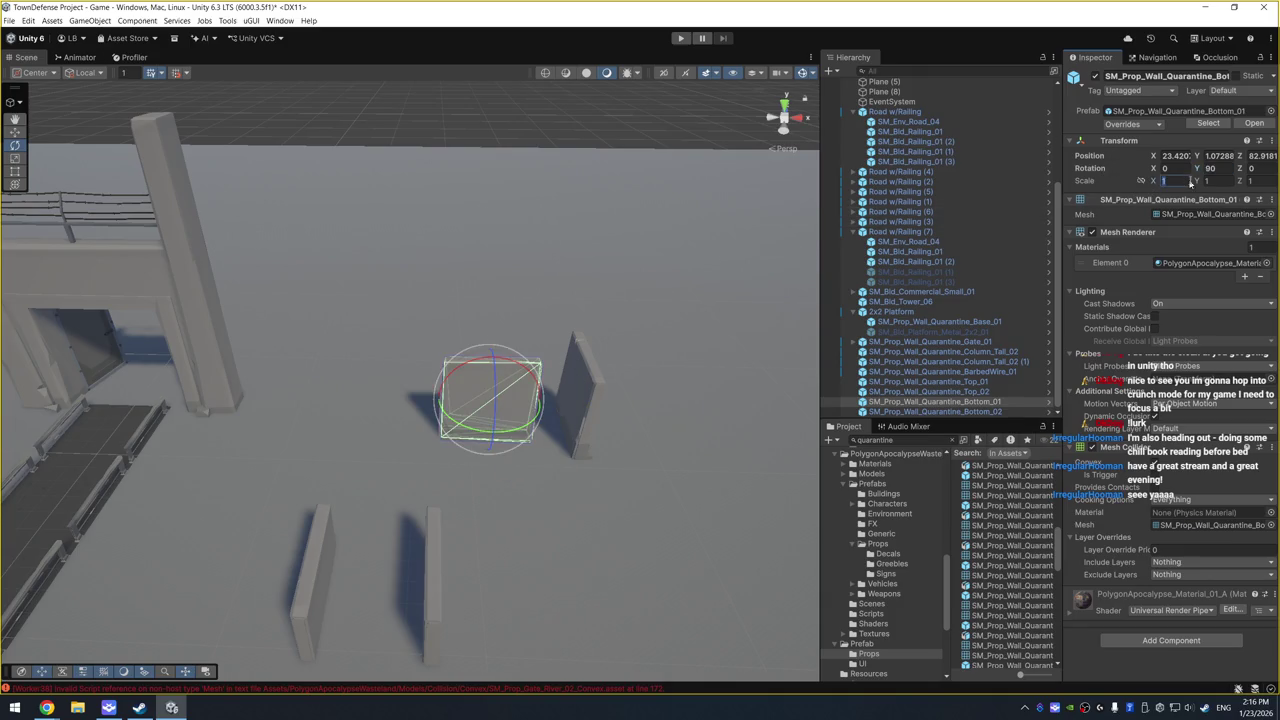
type("2")
key("Tab")
type("2")
key("Tab")
type("2")
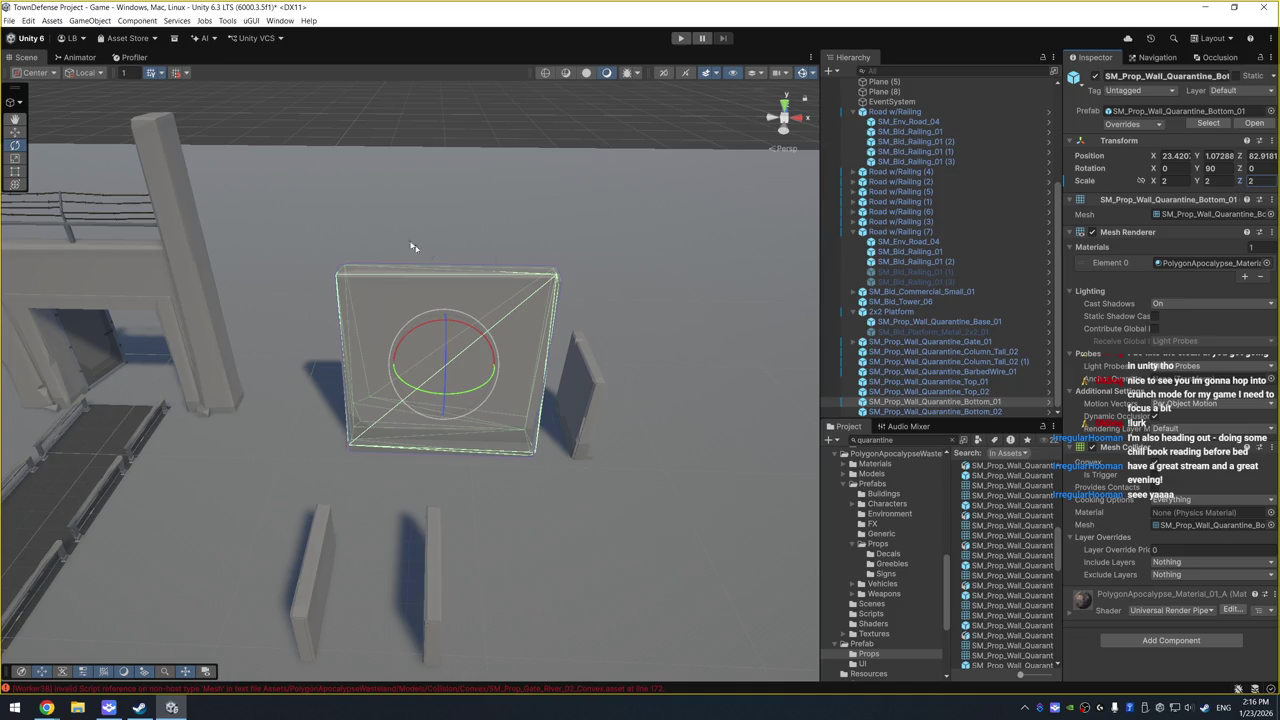
type("w")
mouse_move(438, 370)
left_mouse_down()
mouse_move(335, 362)
mouse_move(296, 340)
left_mouse_up()
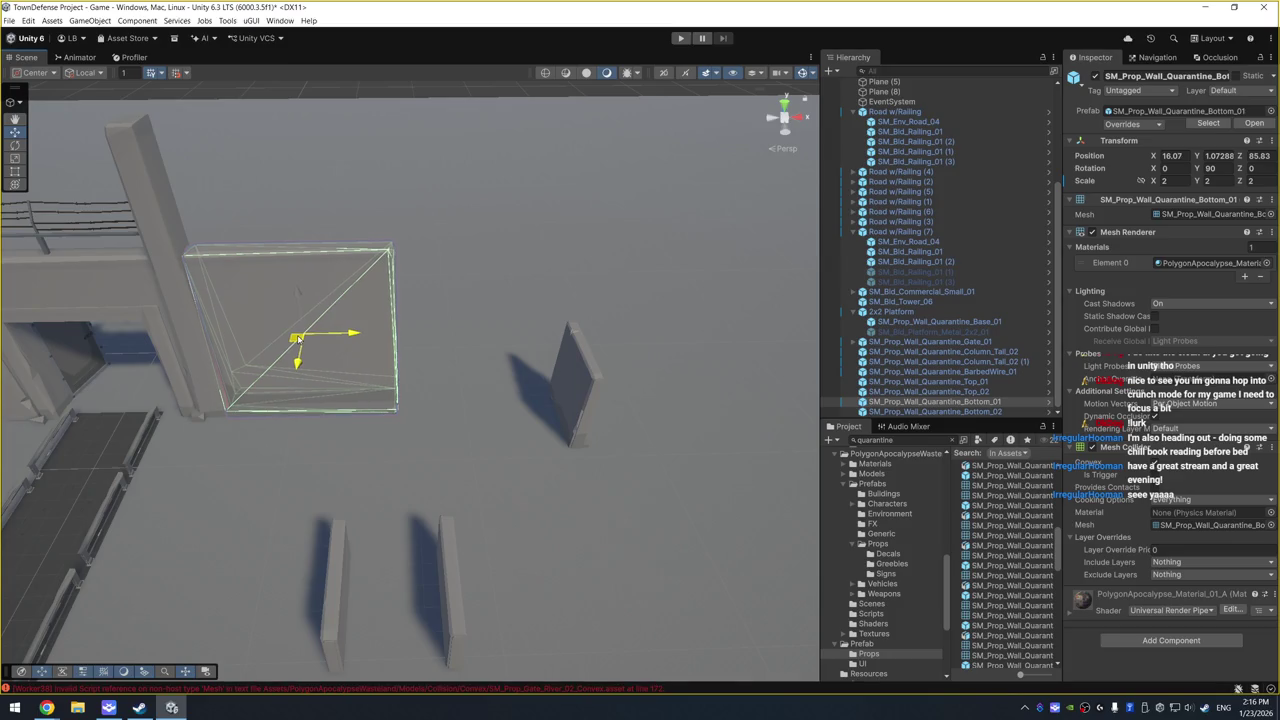
Step: Move the Bottom_02 wall toward the foreground, to X 23.29, Z 75.17
left_click(466, 286)
mouse_move(466, 286)
left_mouse_down()
mouse_move(517, 205)
mouse_move(106, 277)
mouse_move(470, 281)
left_mouse_up()
left_click(579, 388)
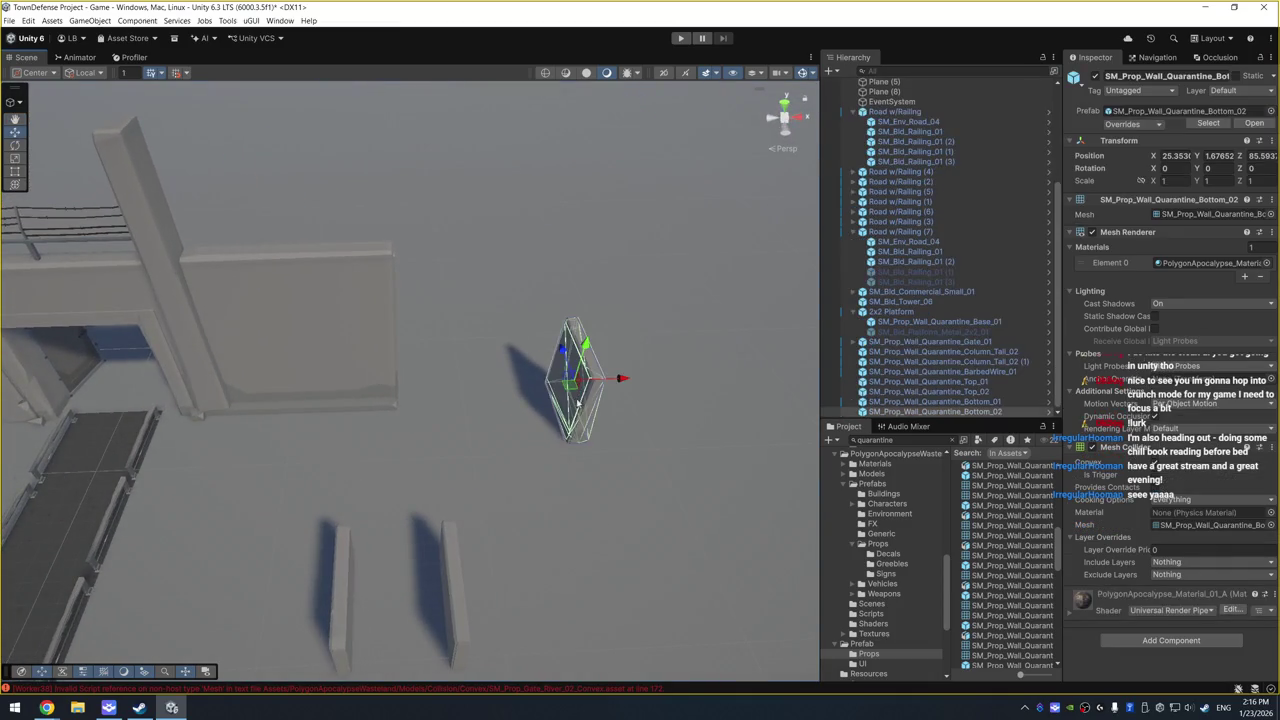
left_click_drag(600, 382, 600, 560)
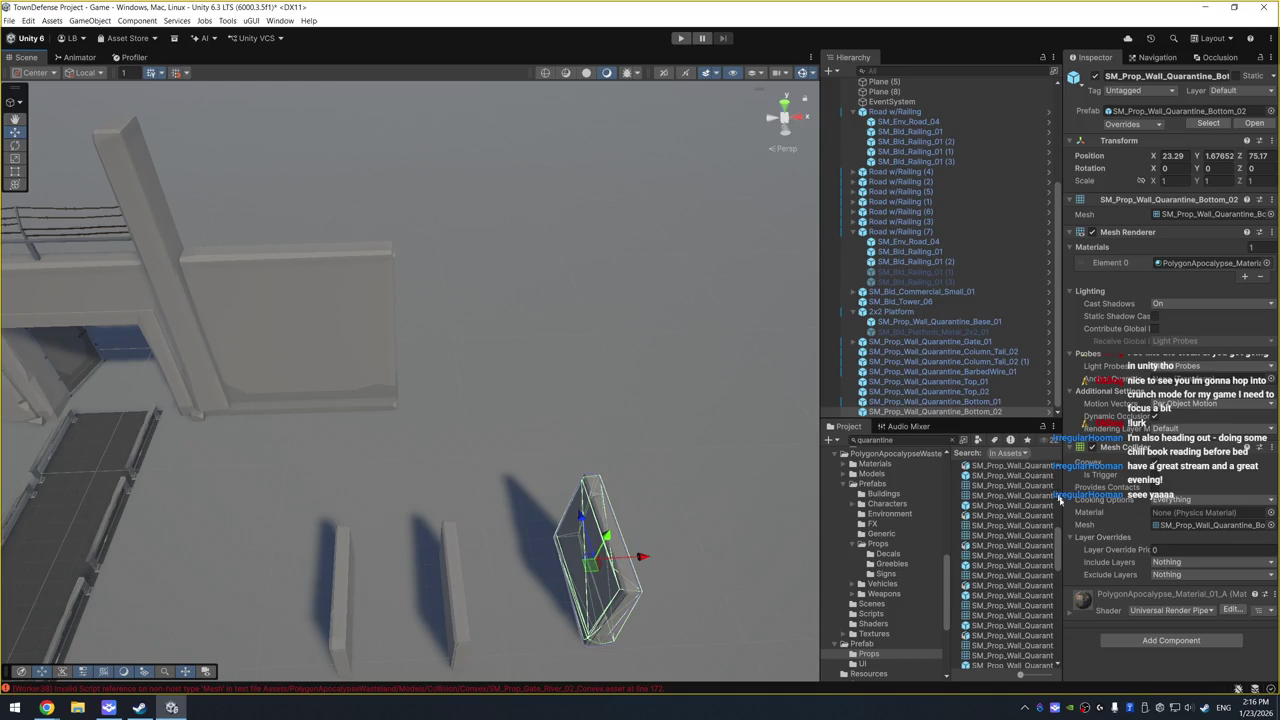
left_click_drag(1065, 521, 1130, 518)
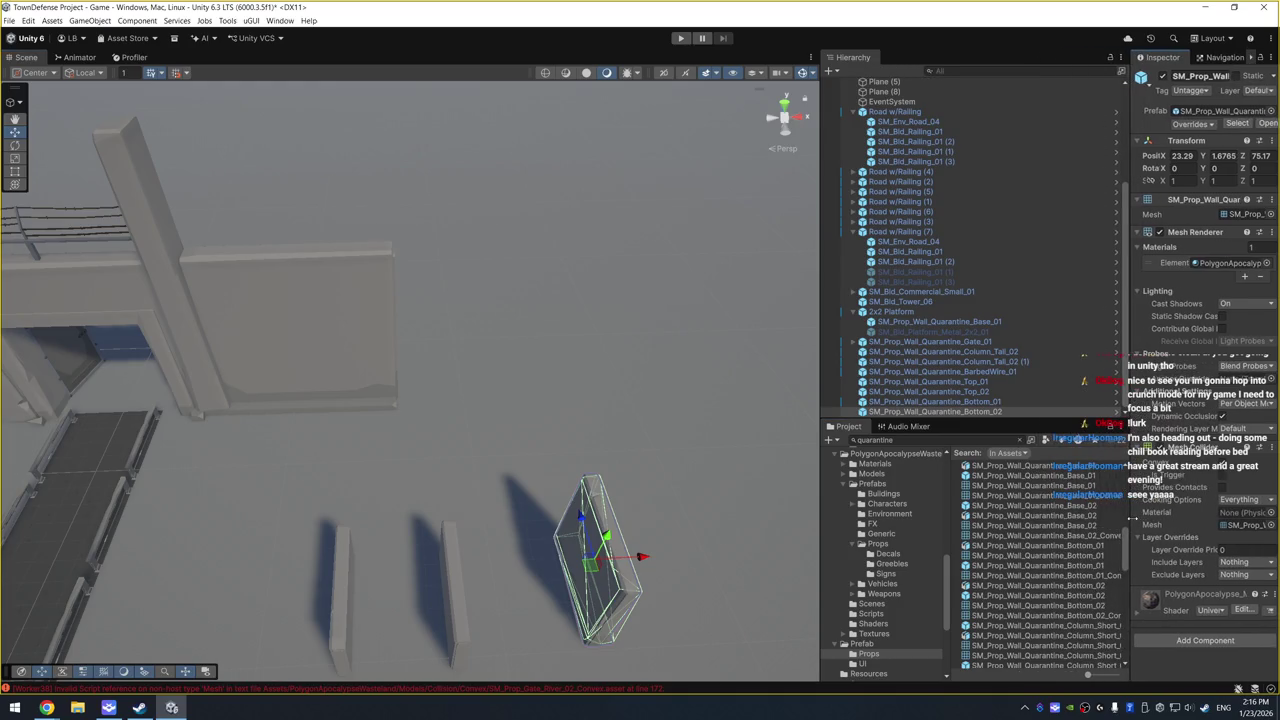
Step: Search the Project for 'tower' and preview the radio, gate and cooling tower assets
left_click(980, 443)
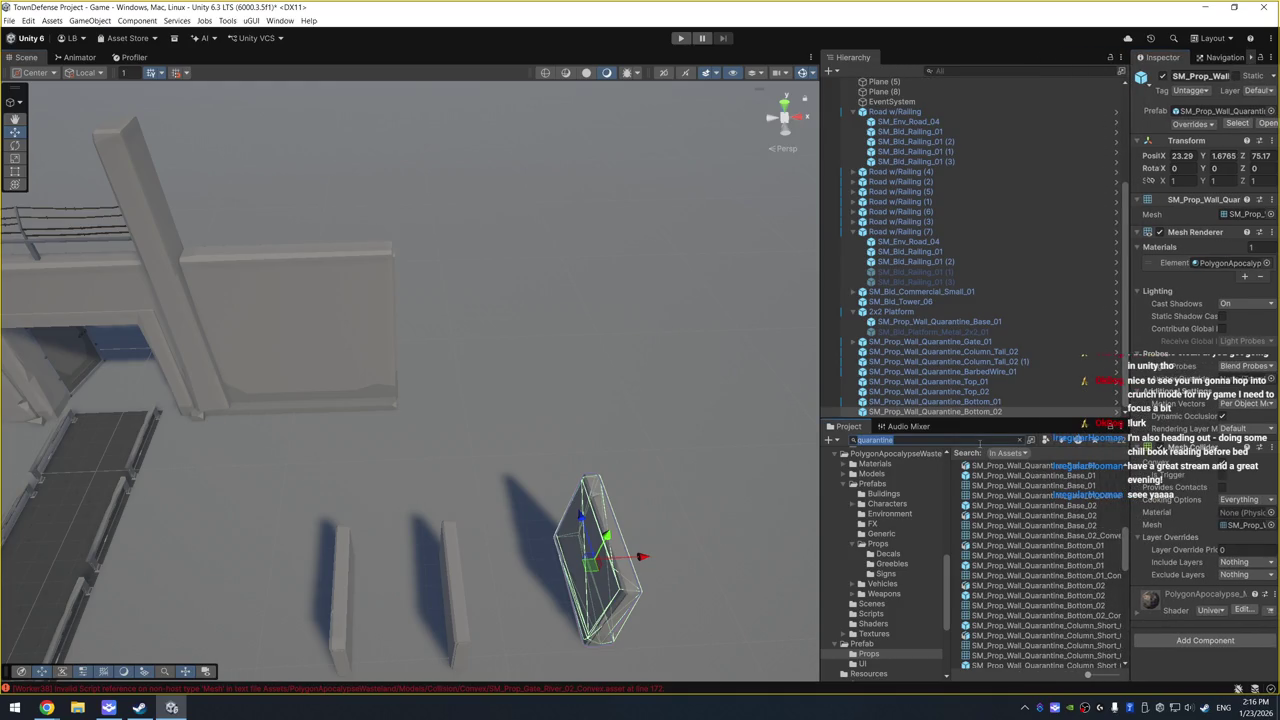
type("l")
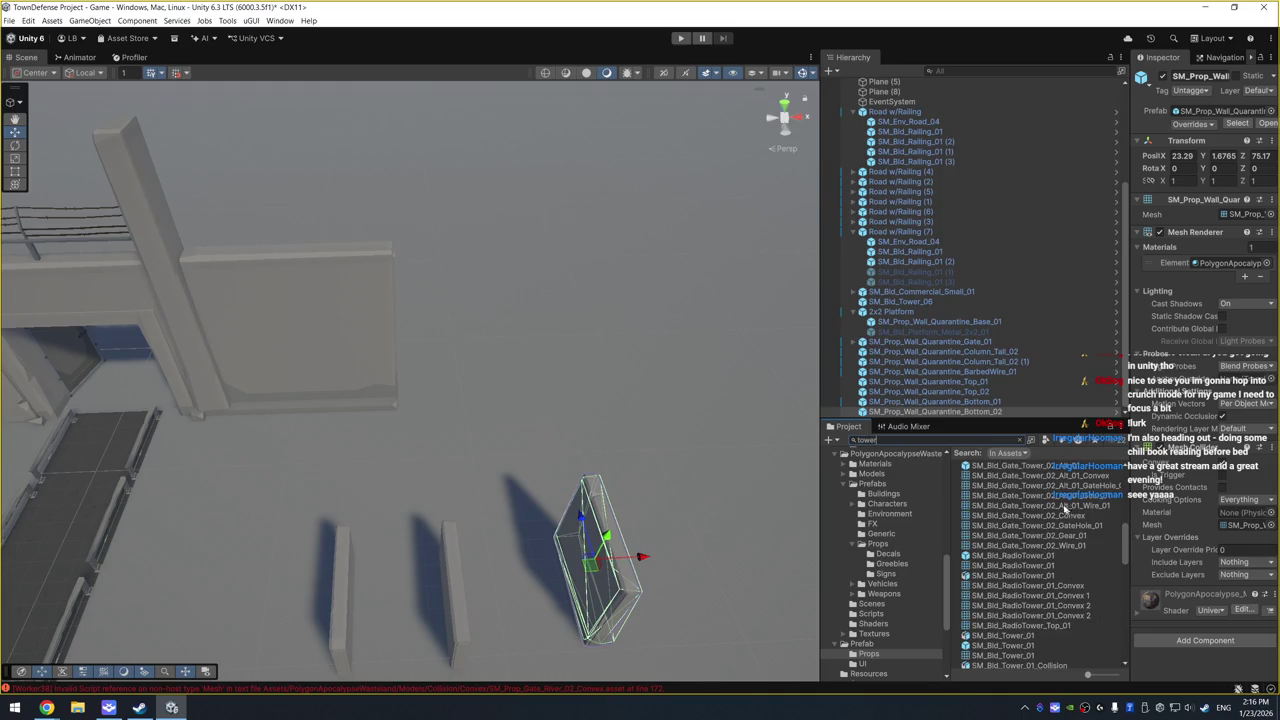
left_click(1058, 585)
left_click(1081, 557)
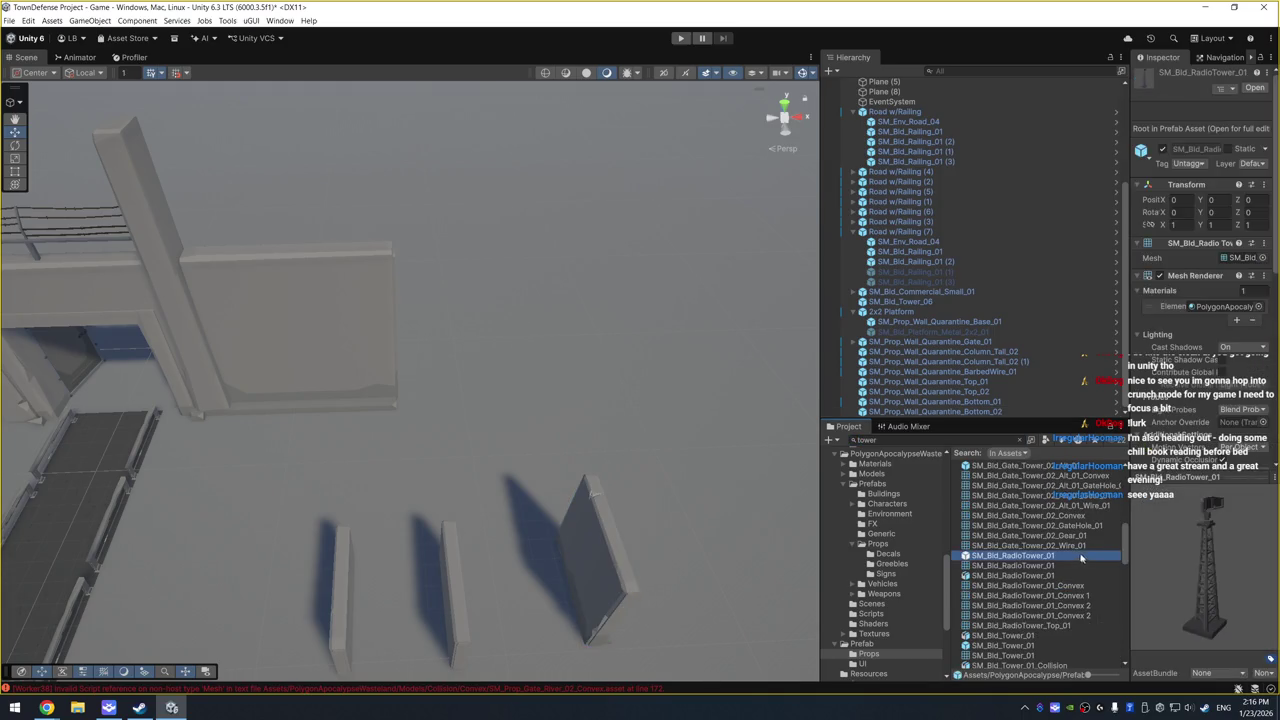
scroll(1045, 524, "up", 3)
left_click(1047, 541)
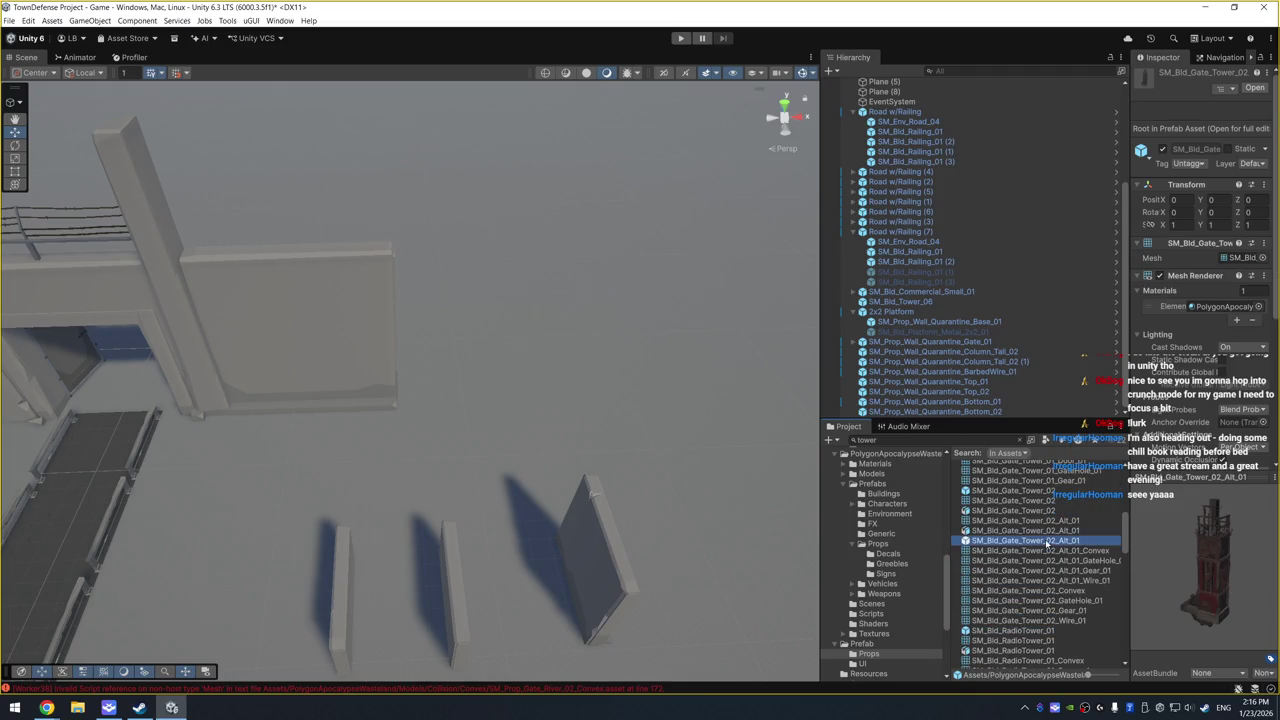
scroll(1045, 530, "up", 3)
left_click(1043, 528)
scroll(1043, 515, "up", 5)
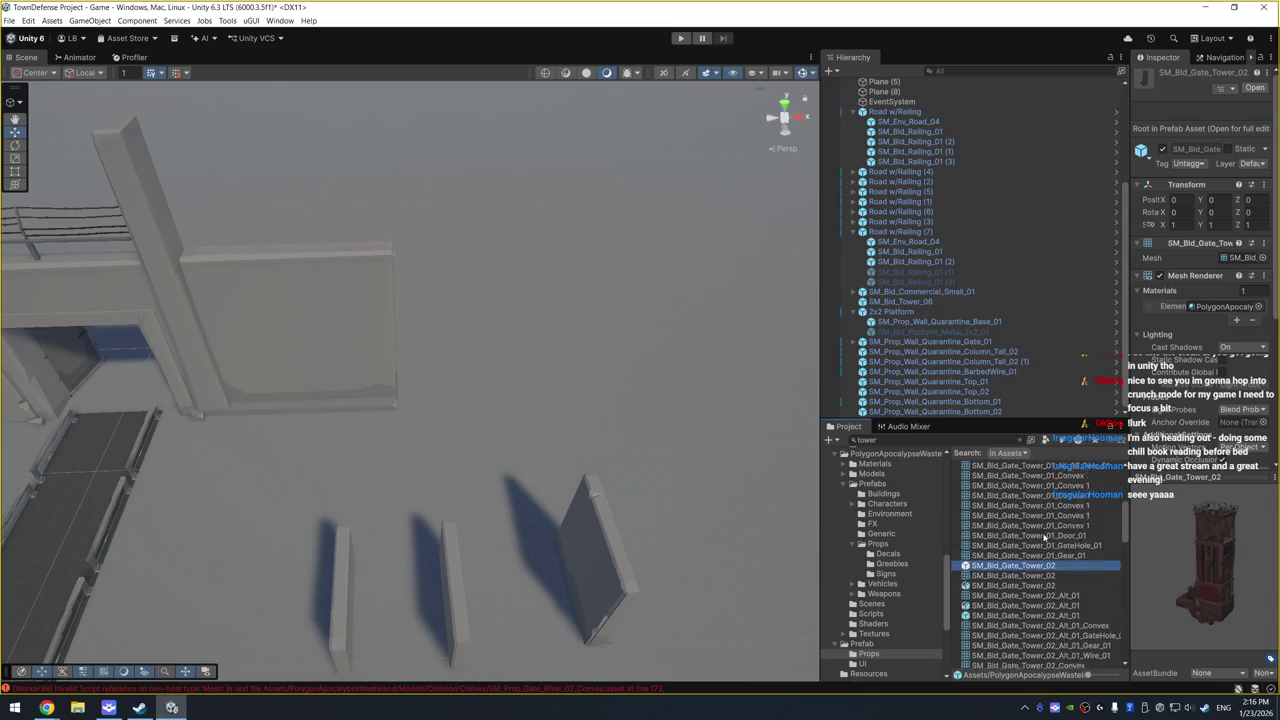
left_click(1043, 504)
scroll(1044, 530, "up", 5)
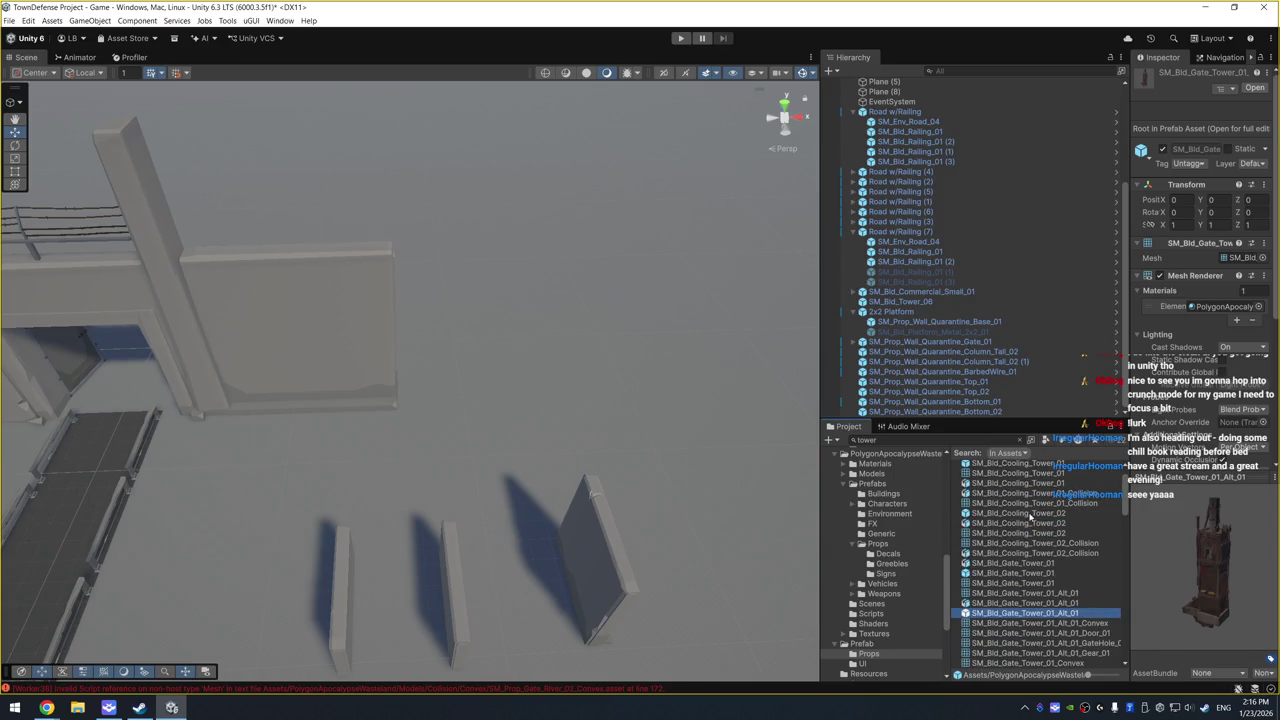
left_click(1031, 513)
Step: Preview SM_Bld_Tower_03 through Tower_07 and place a Tower_07 watchtower near the wall
left_click(1008, 573)
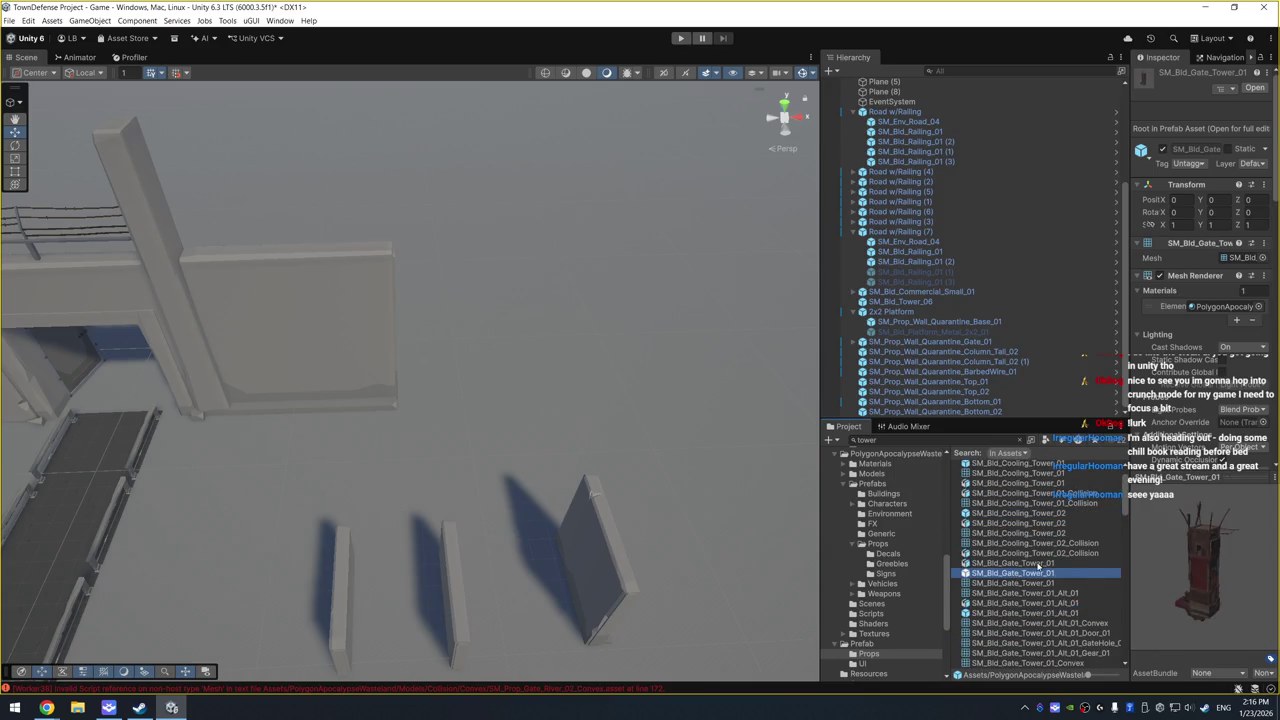
scroll(1020, 530, "up", 2)
left_click(1028, 515)
scroll(1035, 498, "down", 8)
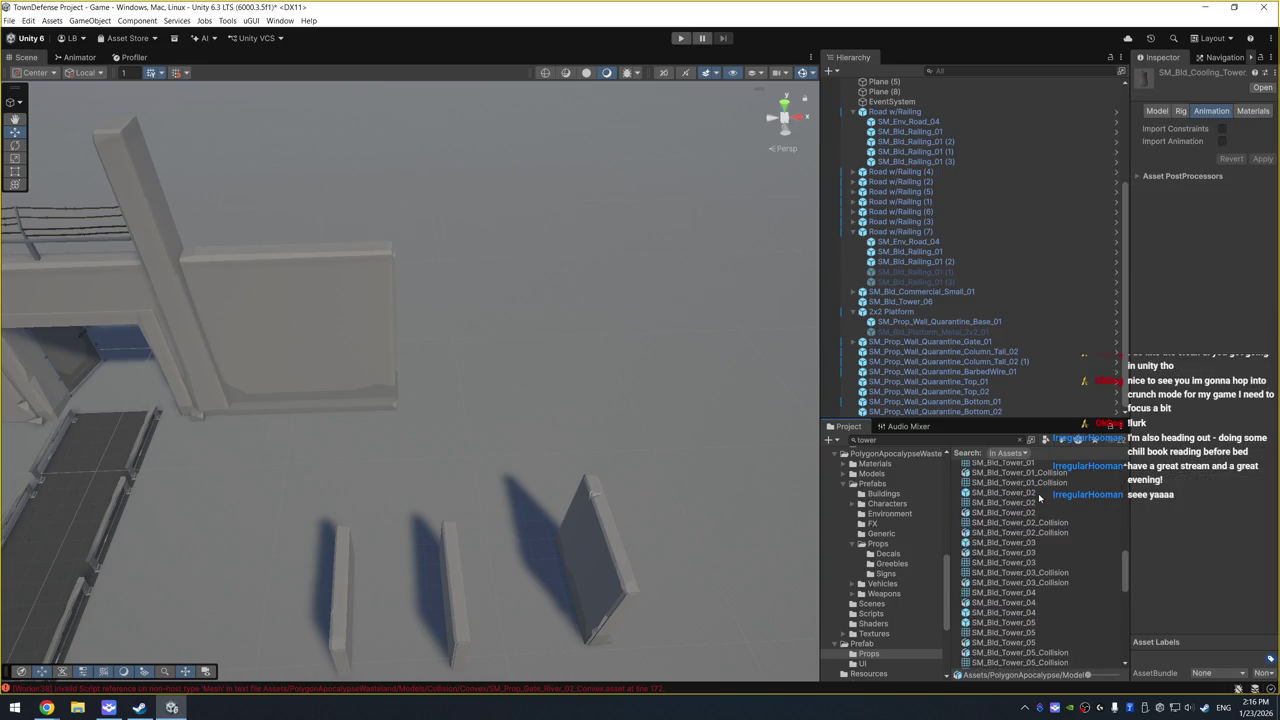
left_click(1030, 582)
left_click(1020, 612)
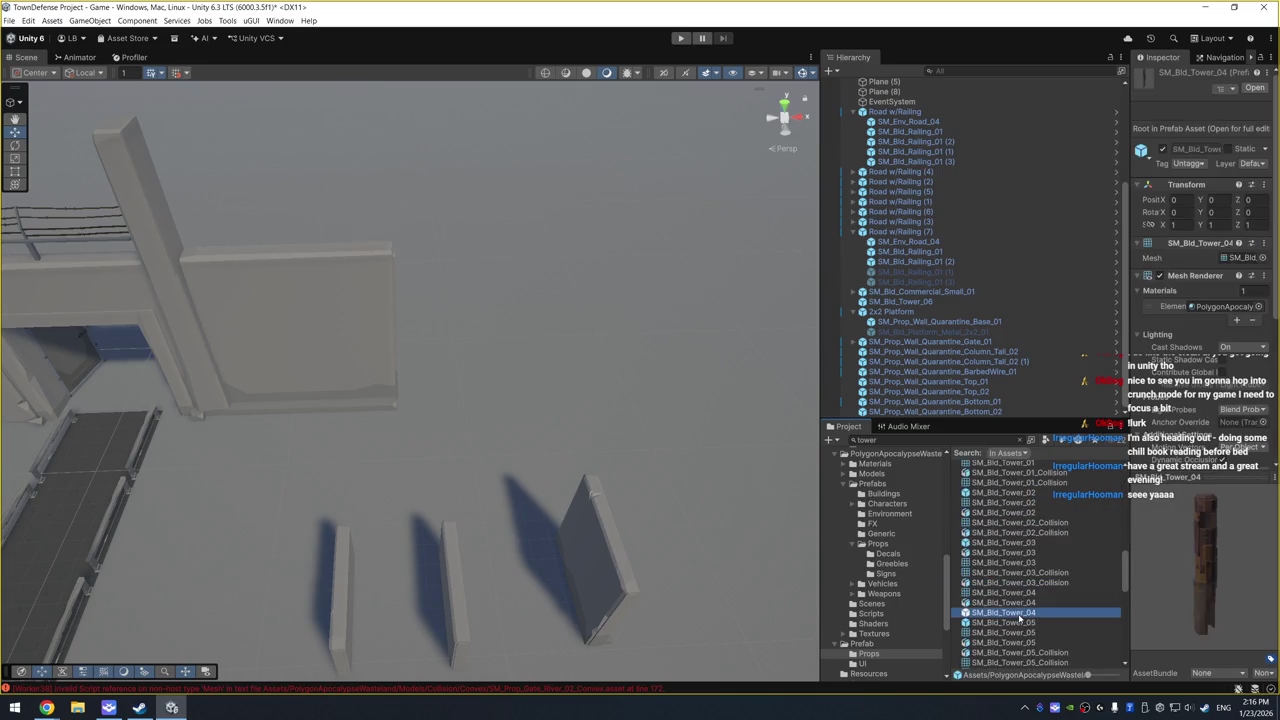
left_click(1022, 622)
scroll(1025, 600, "down", 3)
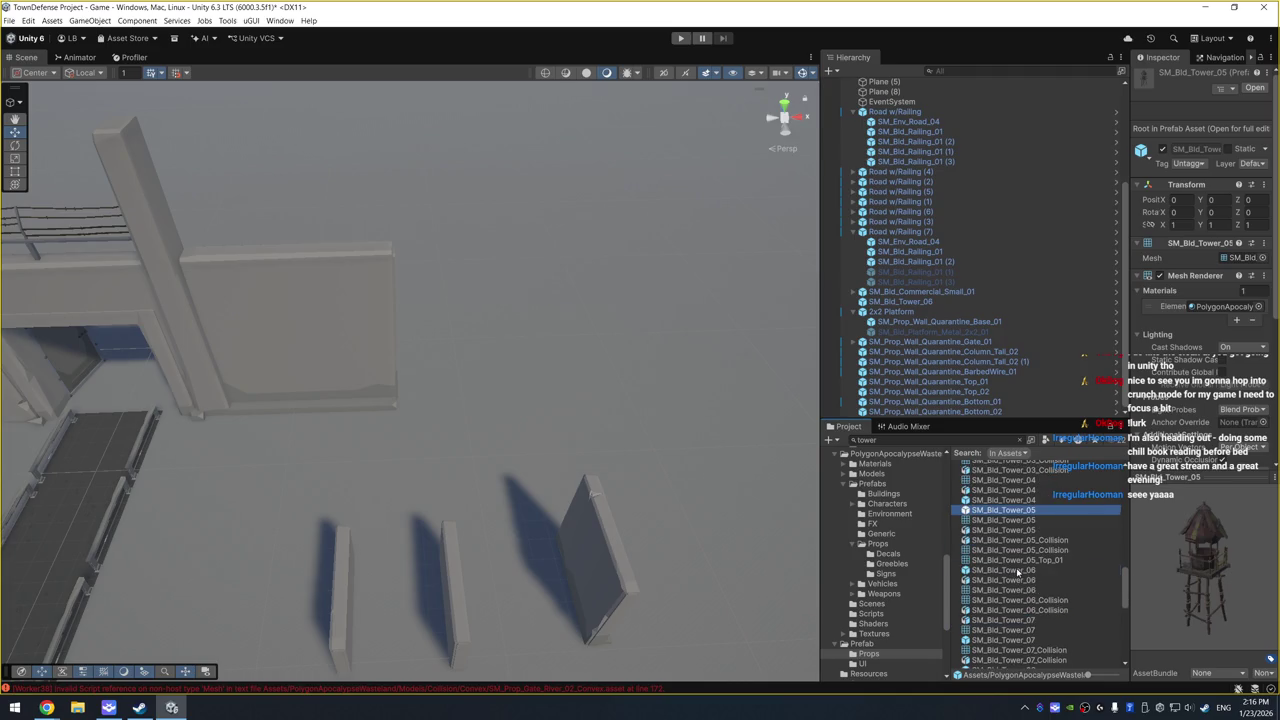
left_click(1018, 571)
left_click(1016, 640)
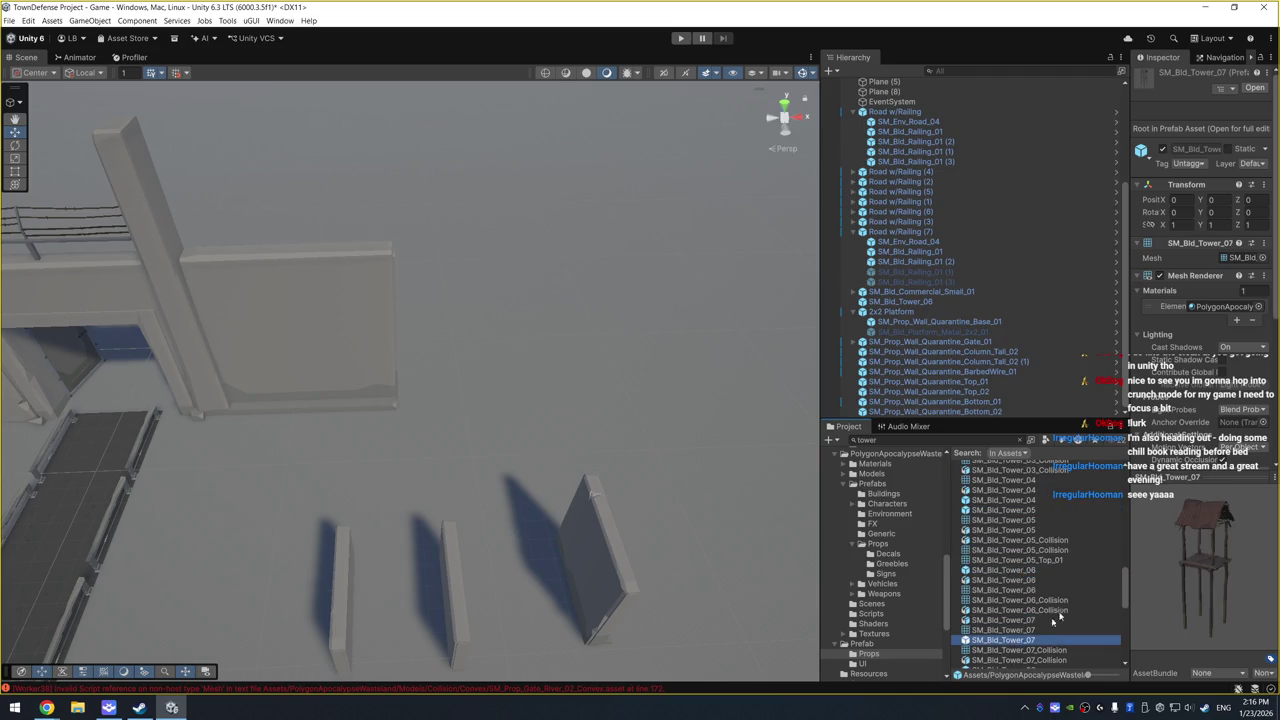
scroll(1040, 620, "down", 5)
mouse_move(1028, 494)
left_mouse_down()
mouse_move(671, 386)
mouse_move(503, 429)
mouse_move(500, 457)
left_mouse_up()
Step: Place an SM_Bld_Tower_10 tower into the scene and delete the small wooden Tower_07
left_click(1040, 575)
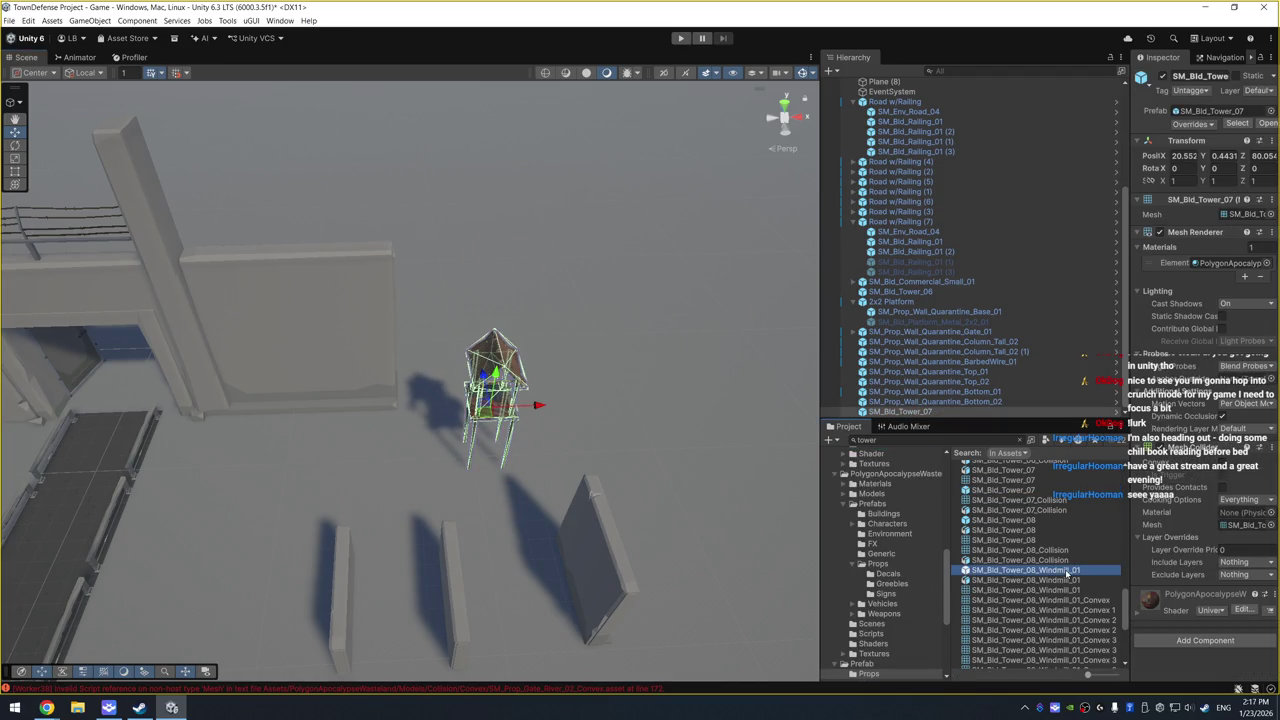
scroll(1040, 580, "down", 5)
left_click(1028, 524)
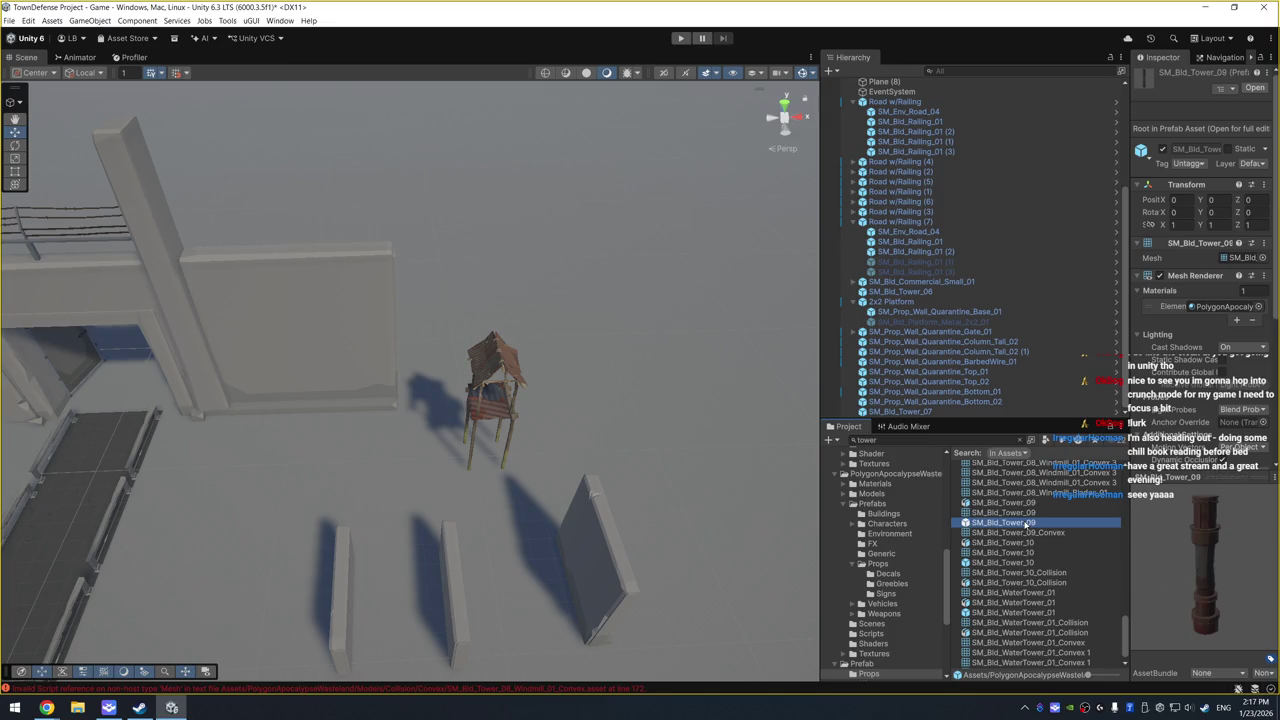
left_click(1029, 563)
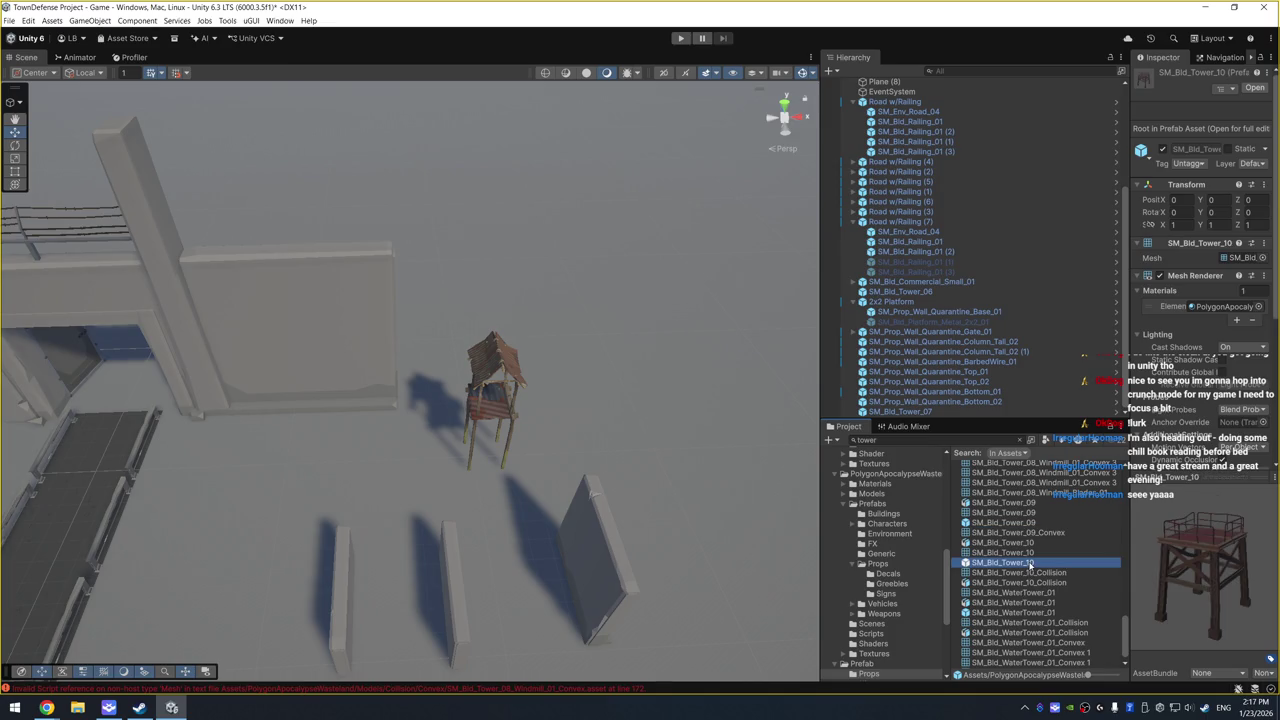
mouse_move(1029, 563)
left_mouse_down()
mouse_move(650, 395)
mouse_move(594, 427)
left_mouse_up()
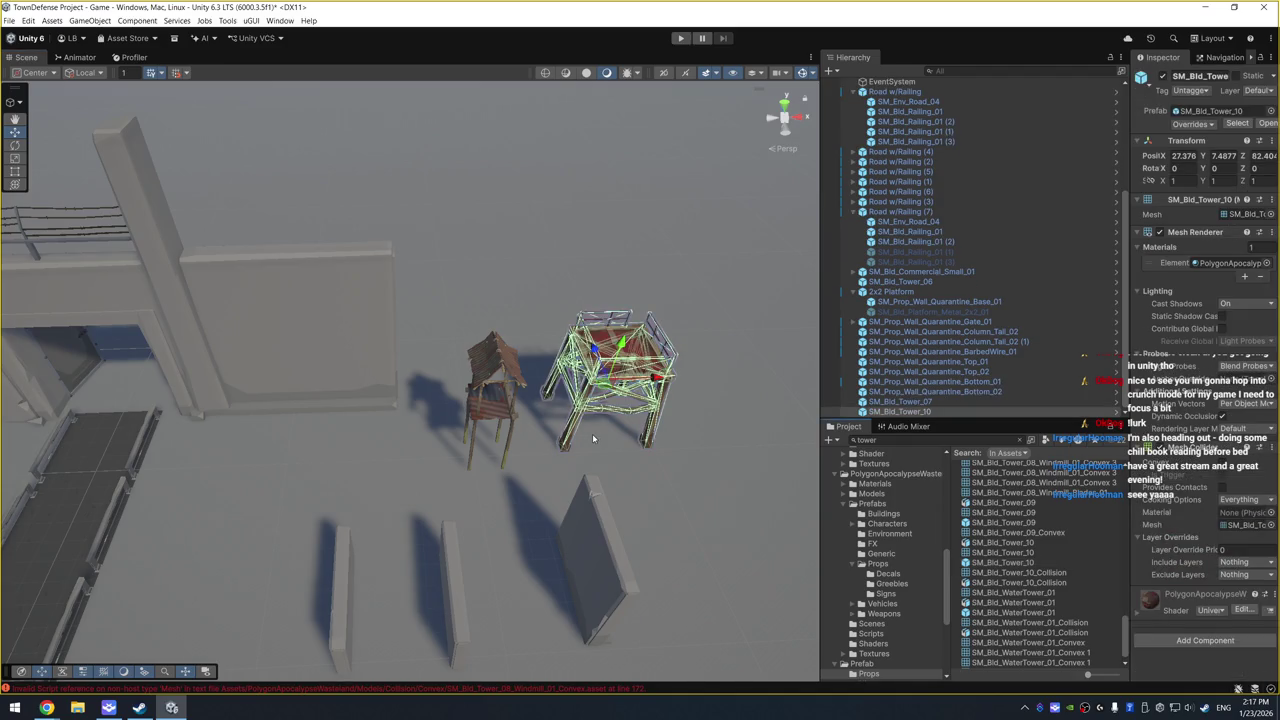
left_click(494, 420)
key("Delete")
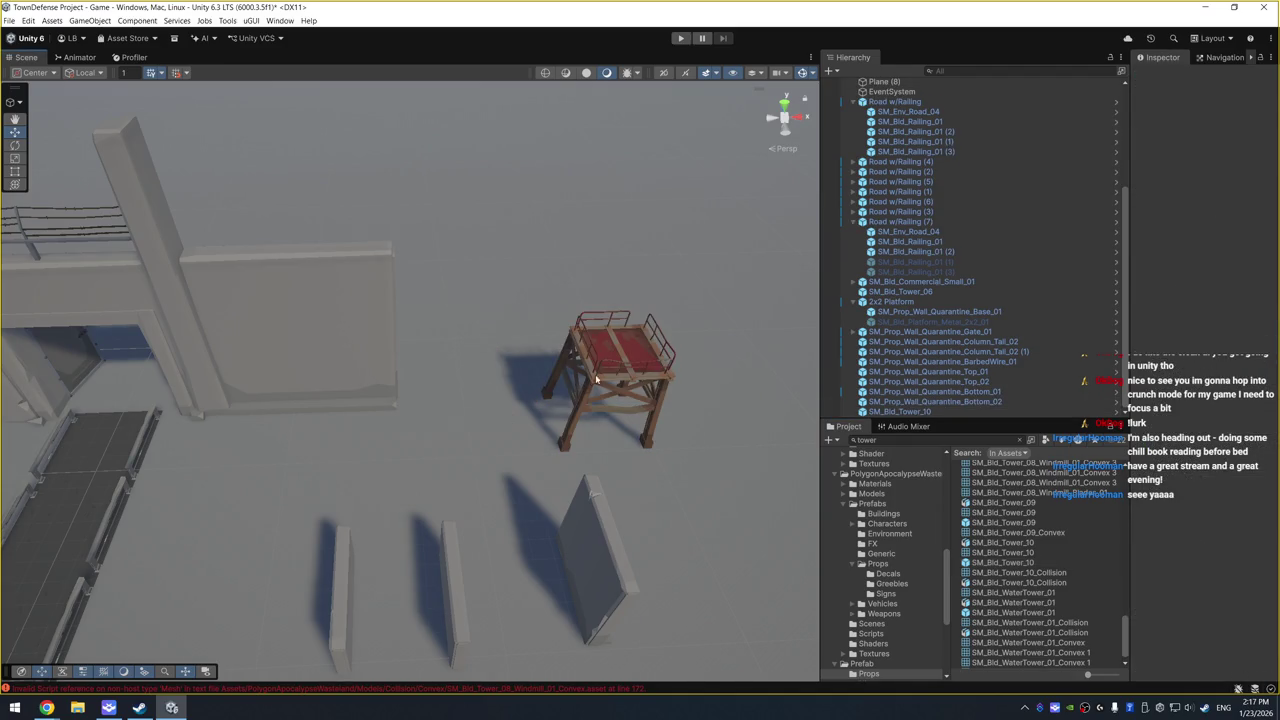
Step: Scale the new SM_Bld_Tower_10 to 2 on X, Y and Z
left_click(596, 379)
type("2")
key("Tab")
type("2")
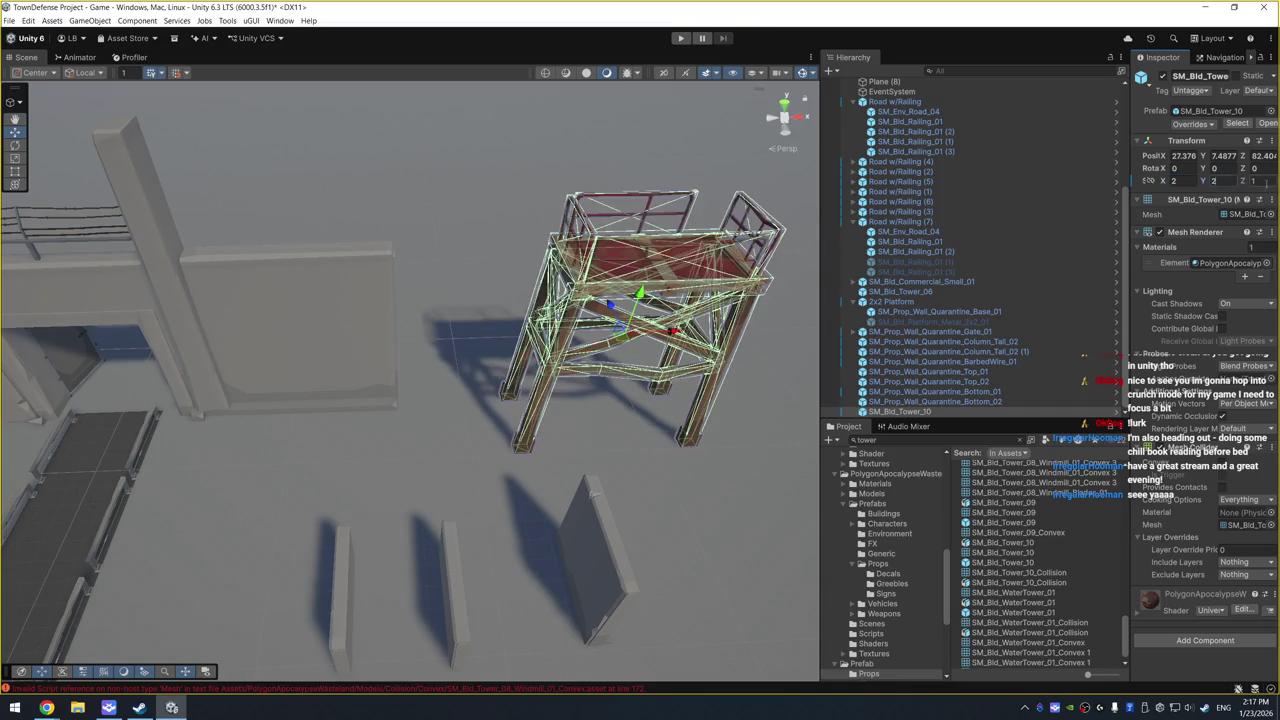
key("Tab")
type("2")
Step: Nudge the enlarged tower into position and slide the nearby wall piece against its side
left_click(383, 369)
left_click_drag(383, 369, 523, 423)
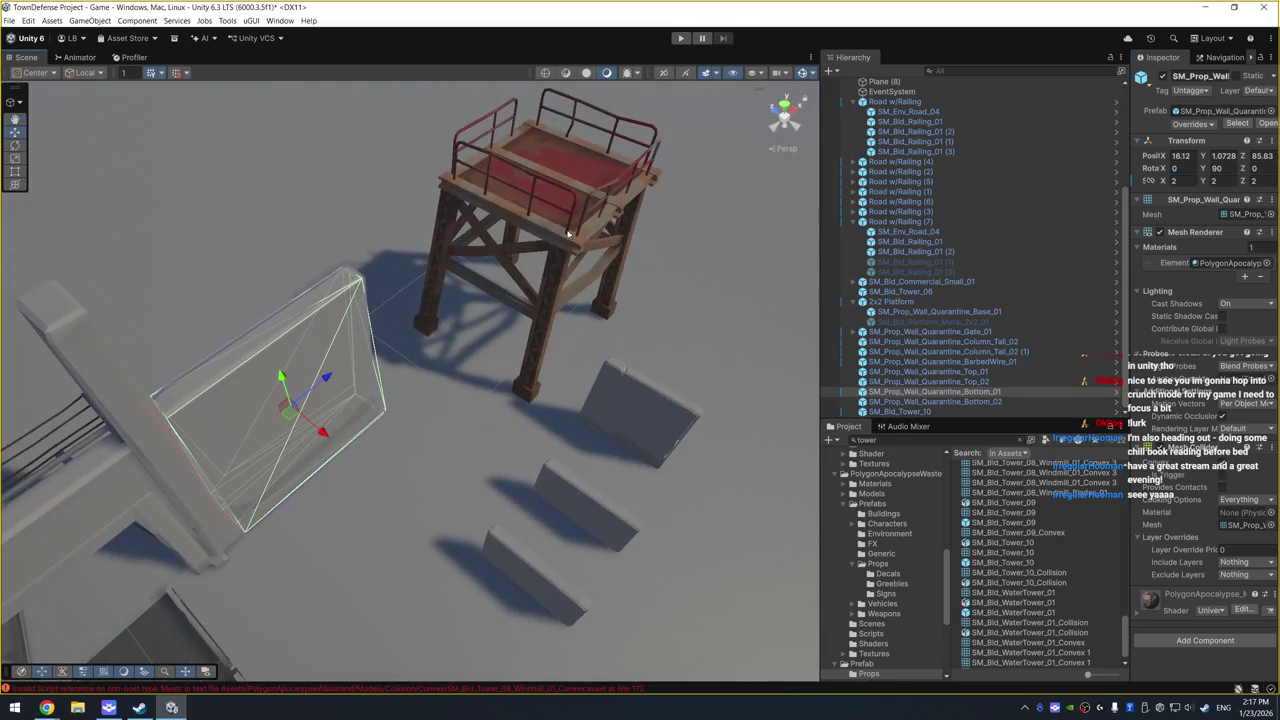
left_click(568, 250)
left_click_drag(522, 340, 526, 343)
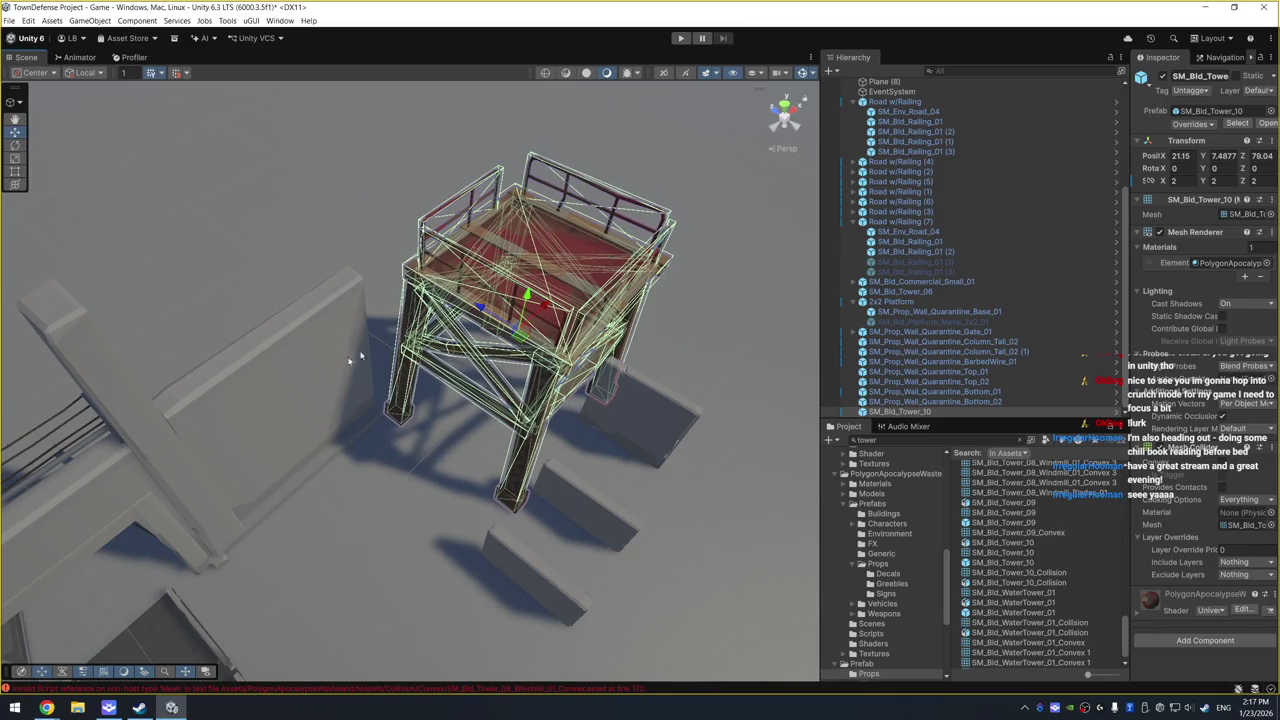
left_click(326, 378)
left_click_drag(326, 378, 469, 293)
left_click(360, 223)
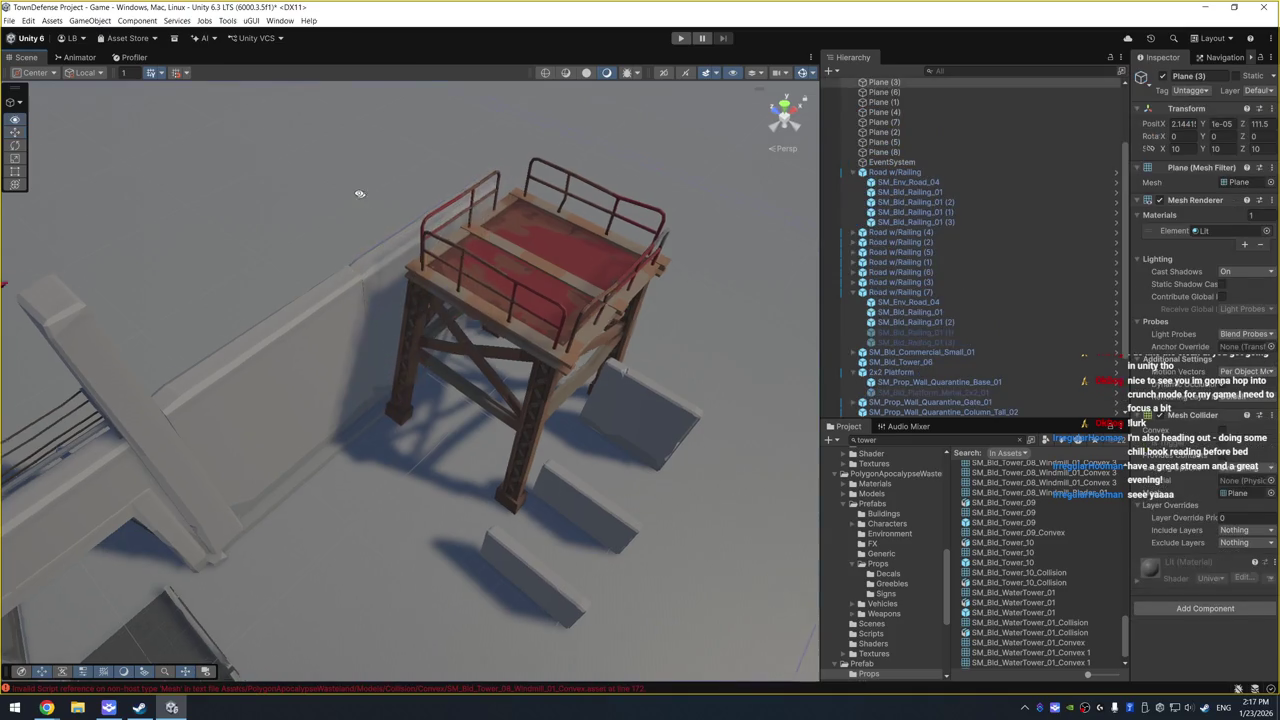
Step: Slide the wall piece beside the watchtower further along the wall line
left_click(398, 270)
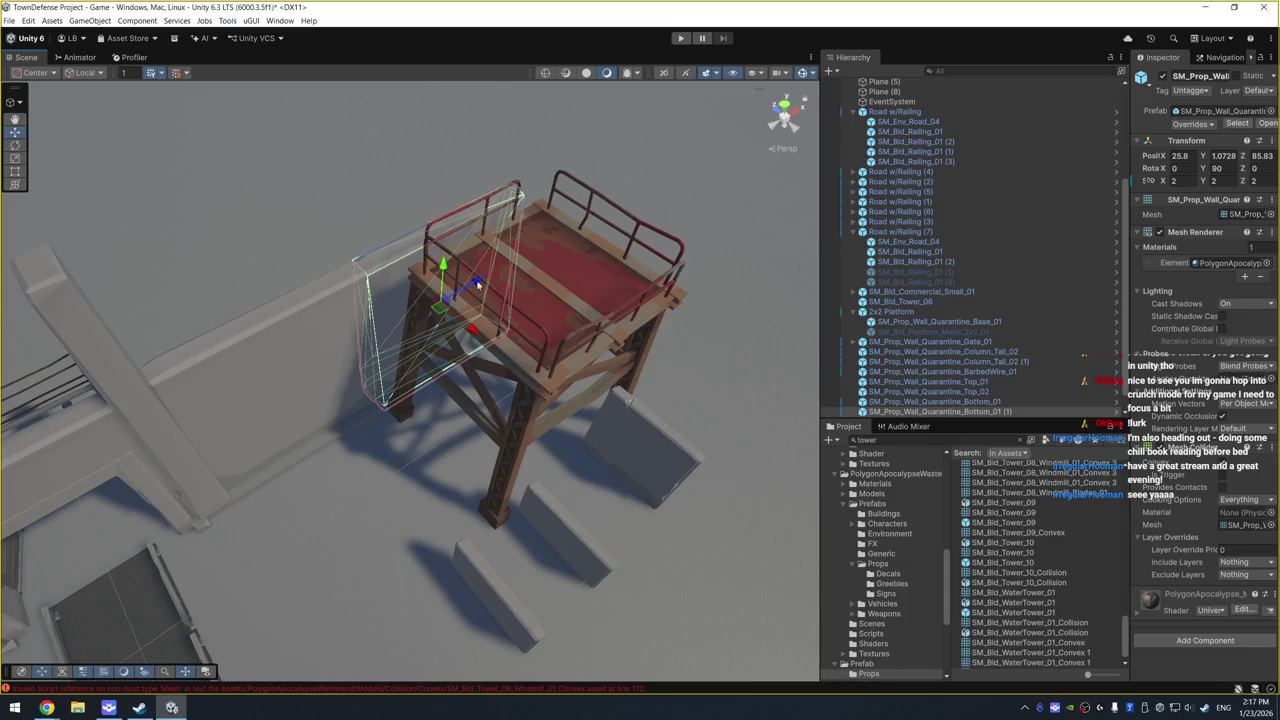
left_click(400, 214)
mouse_move(400, 214)
left_mouse_down()
mouse_move(661, 203)
mouse_move(383, 380)
mouse_move(497, 509)
mouse_move(513, 384)
mouse_move(435, 471)
left_mouse_up()
left_click(513, 384)
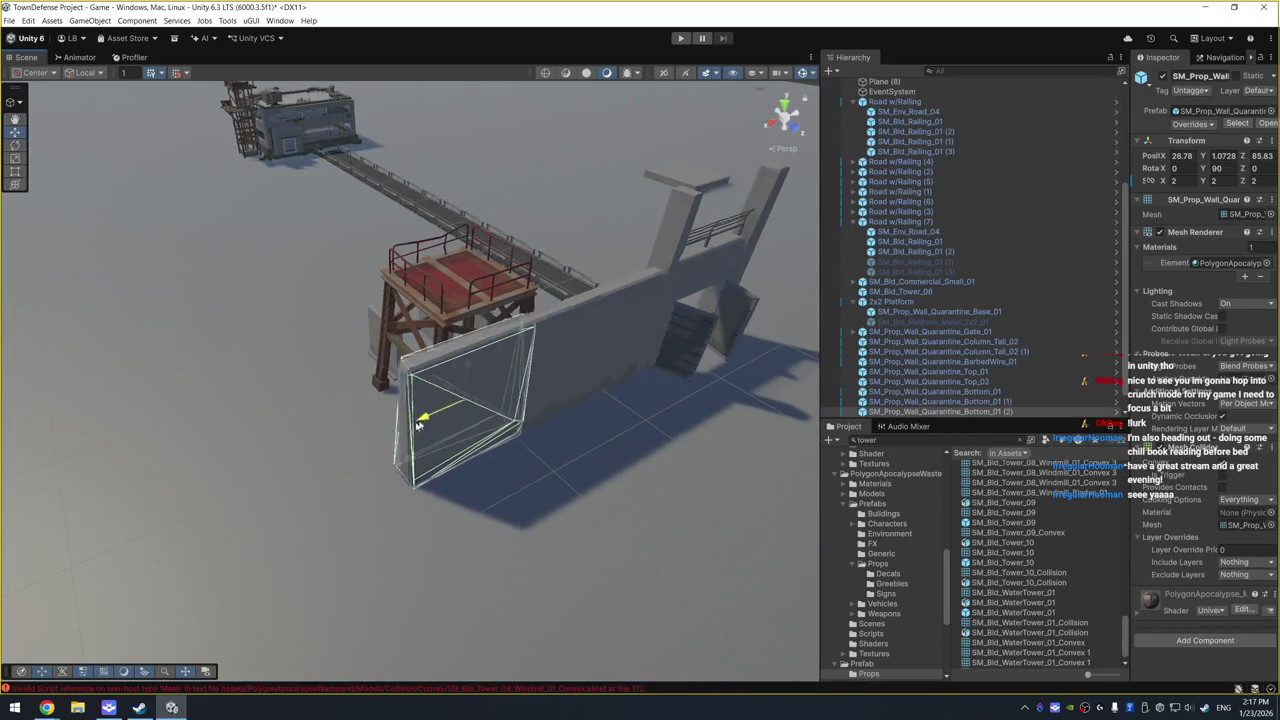
mouse_move(418, 425)
left_mouse_down()
mouse_move(334, 457)
mouse_move(345, 450)
left_mouse_up()
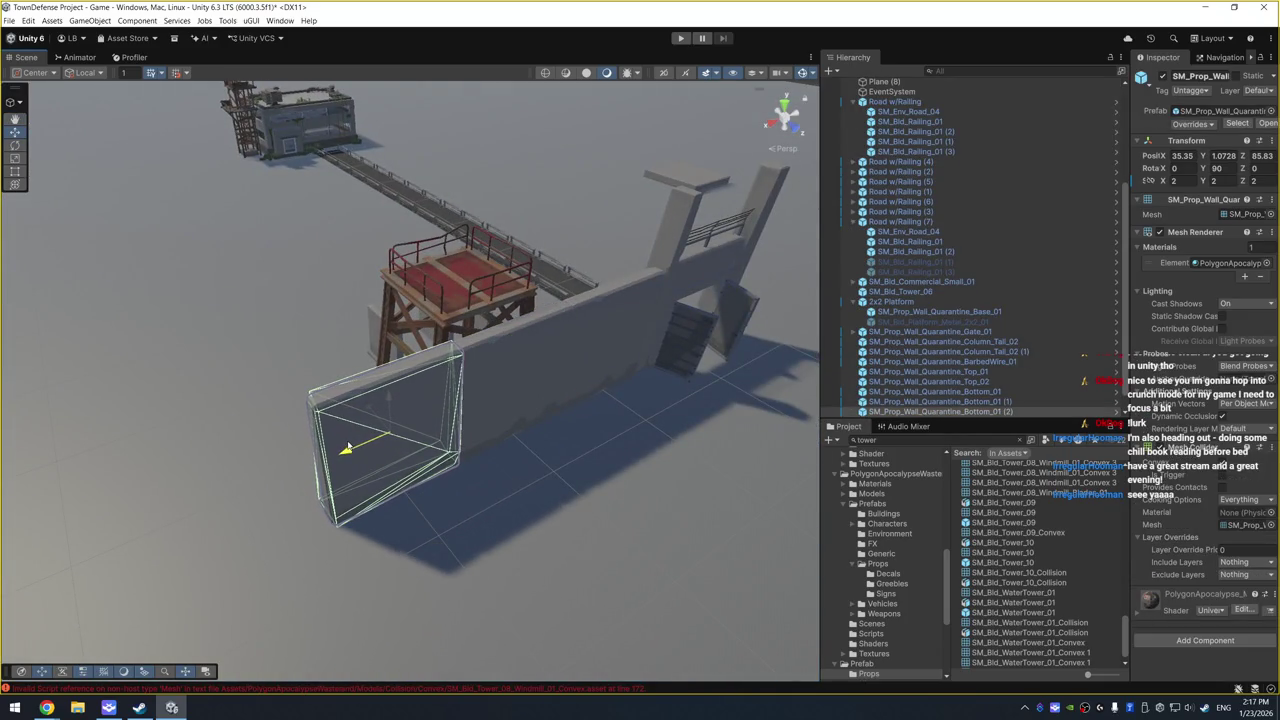
Step: Duplicate the small end wall piece and slide the copy out to extend the wall
left_click(559, 485)
mouse_move(514, 486)
left_mouse_down()
mouse_move(449, 497)
mouse_move(407, 524)
mouse_move(396, 472)
left_mouse_up()
left_click(388, 406)
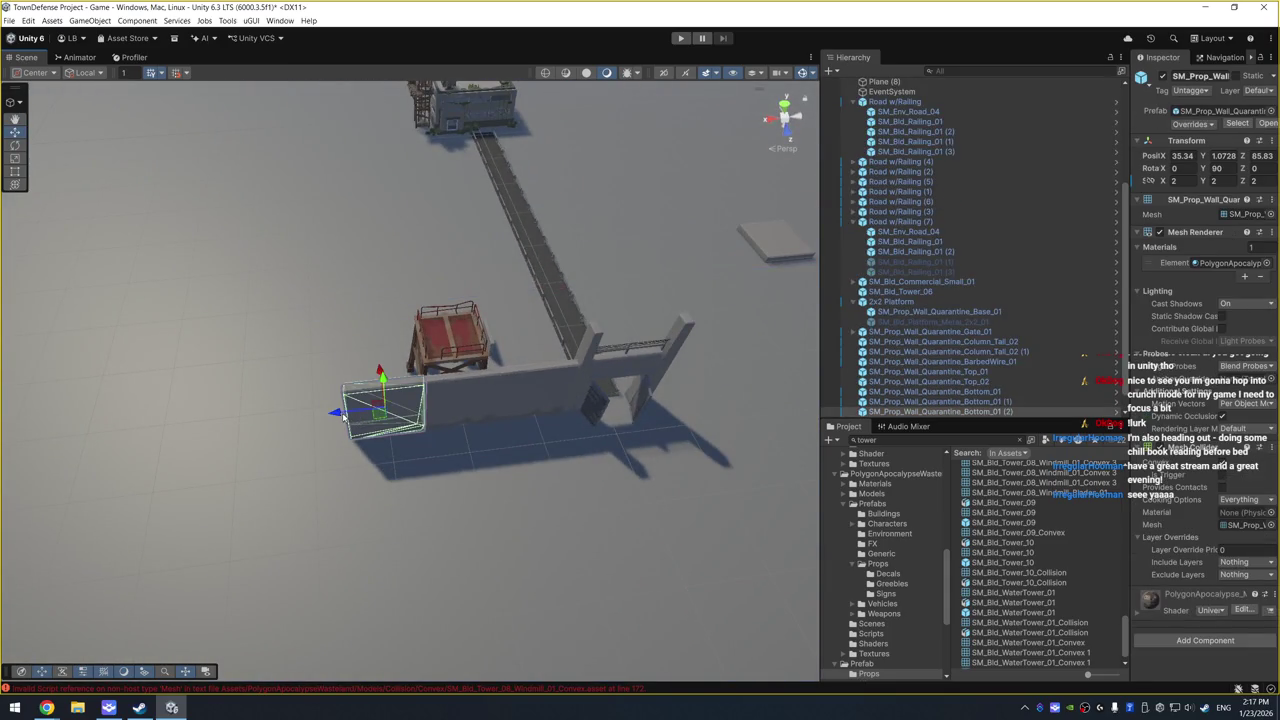
key("ctrl+d")
mouse_move(338, 418)
left_mouse_down()
mouse_move(214, 423)
mouse_move(262, 420)
left_mouse_up()
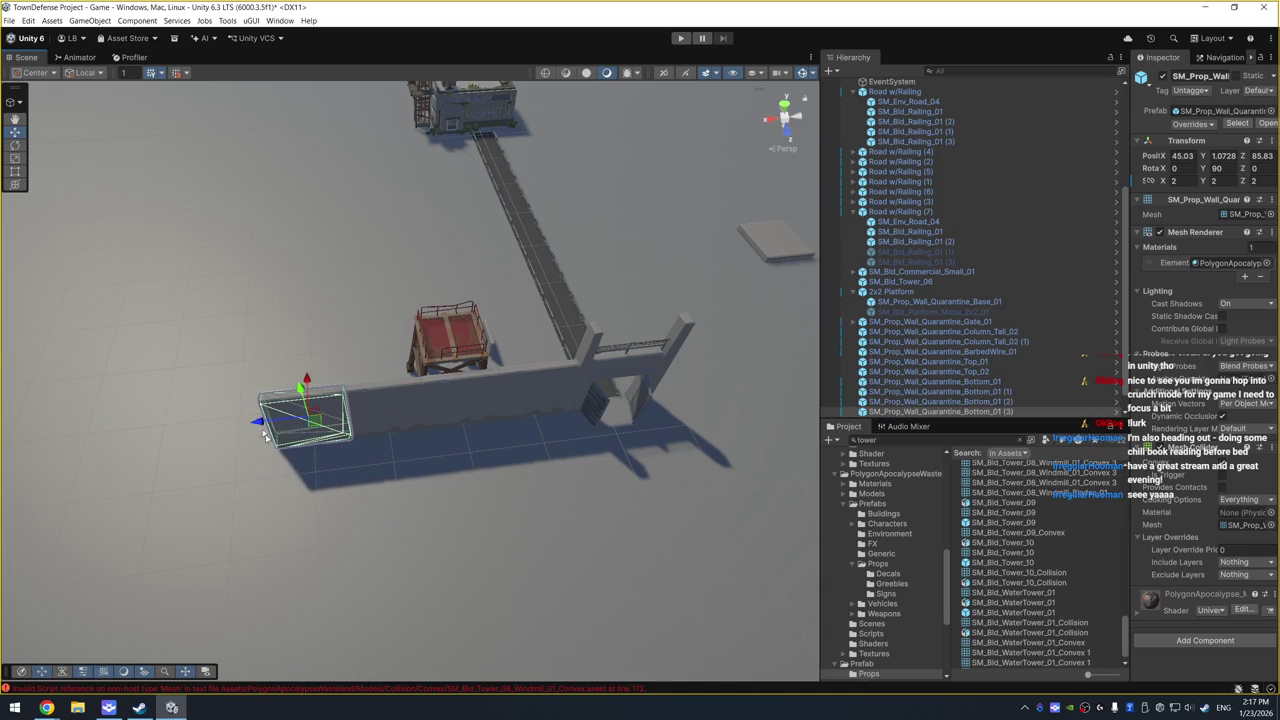
Step: Duplicate four wall pieces and slide the copies along to lengthen the barrier
left_click(530, 392, "shift")
left_click(465, 420, "shift")
left_click(385, 420, "shift")
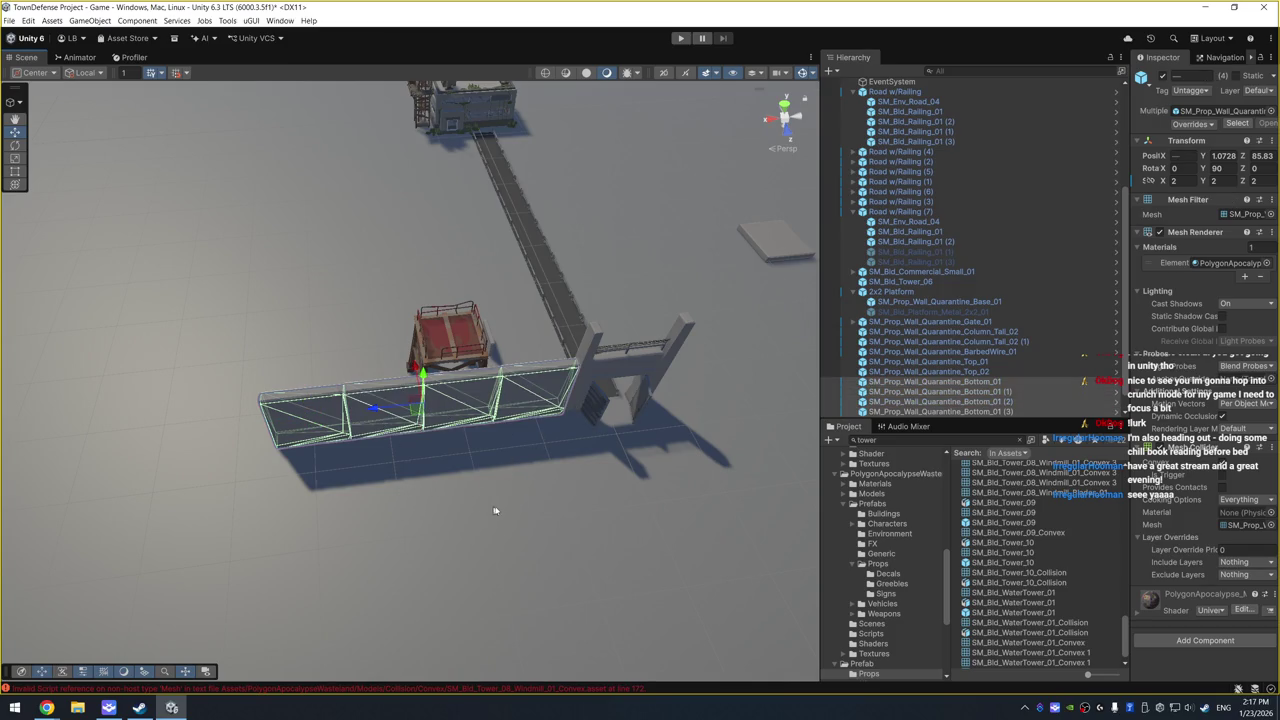
key("ctrl+d")
left_click_drag(372, 404, 717, 393)
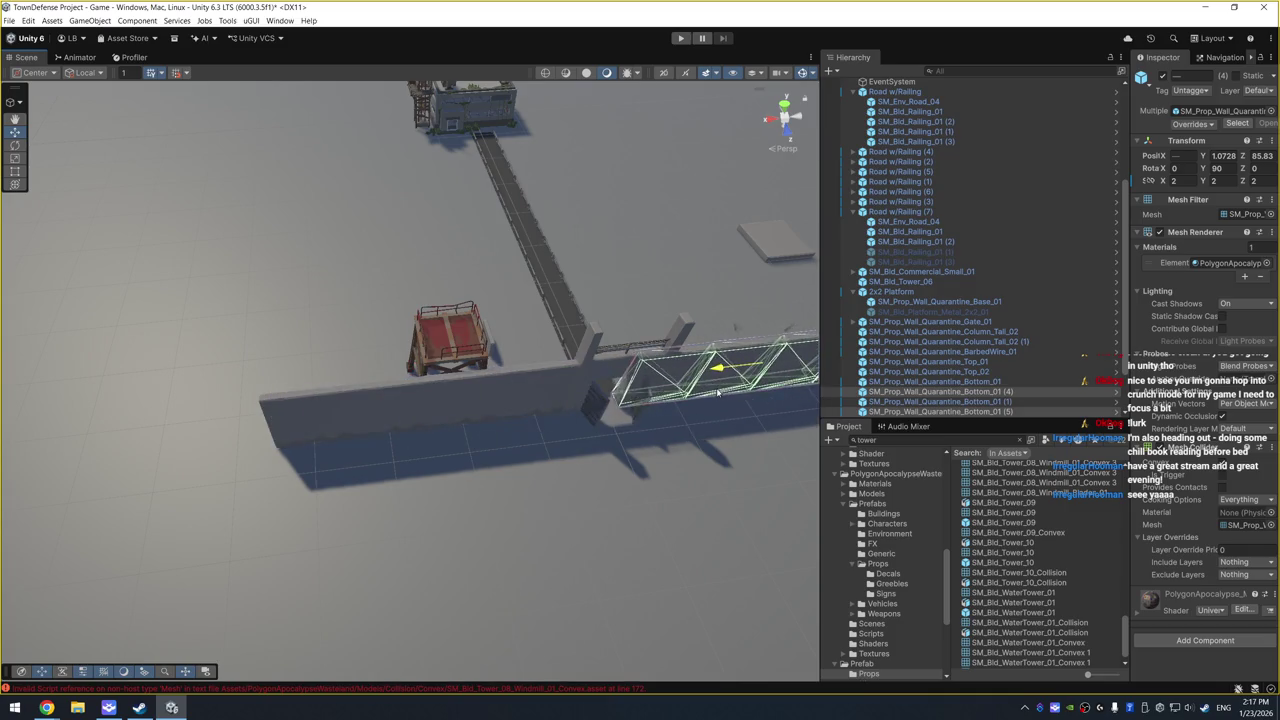
scroll(410, 430, "up", 5)
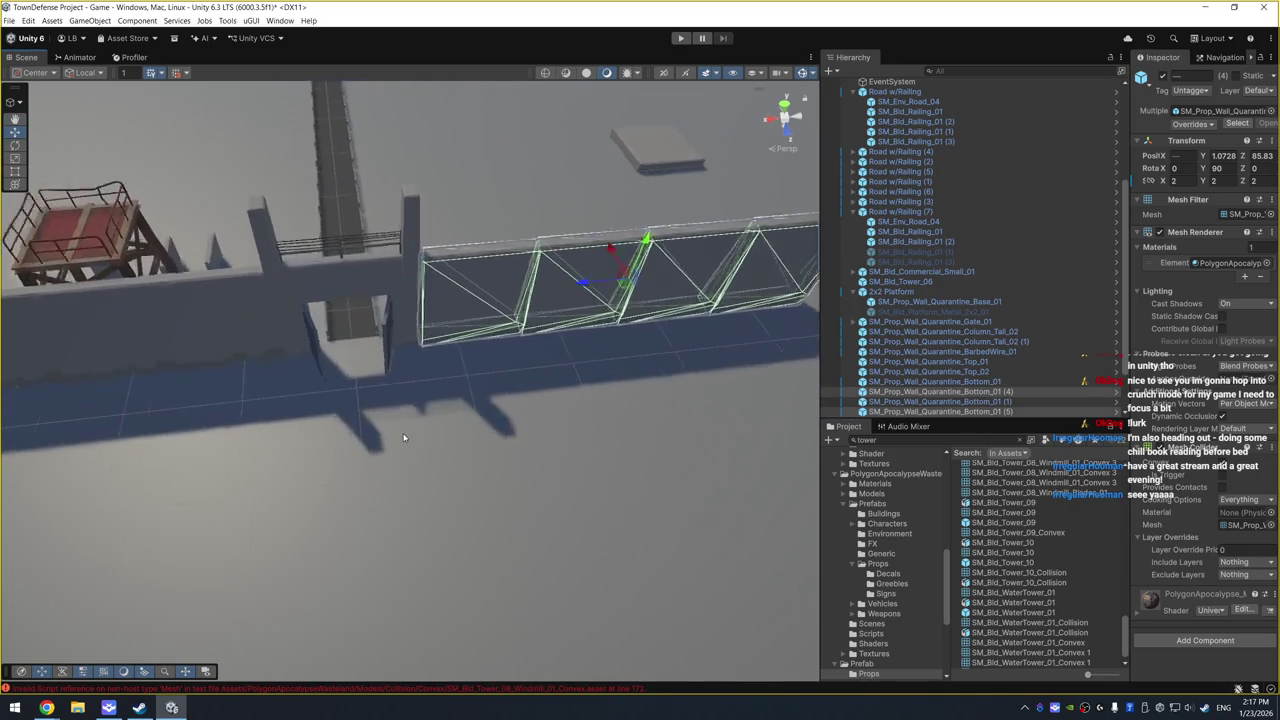
scroll(404, 437, "up", 3)
left_click(559, 168)
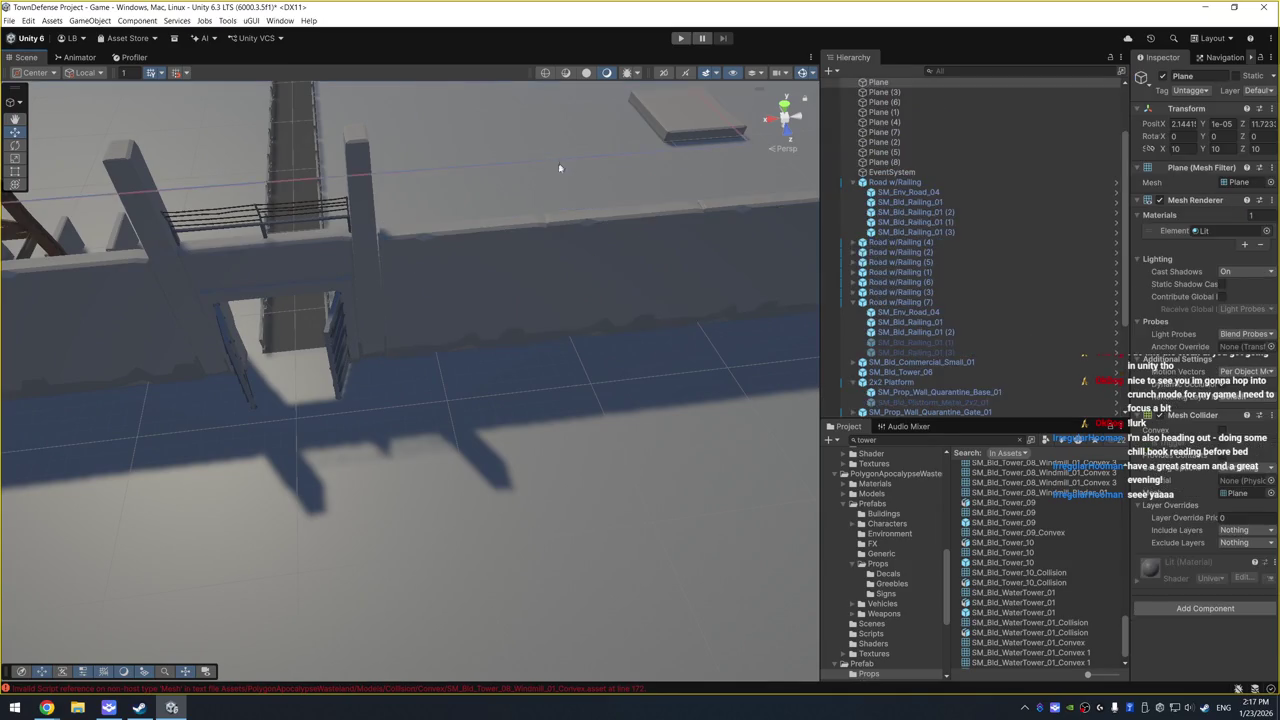
key("ctrl+z")
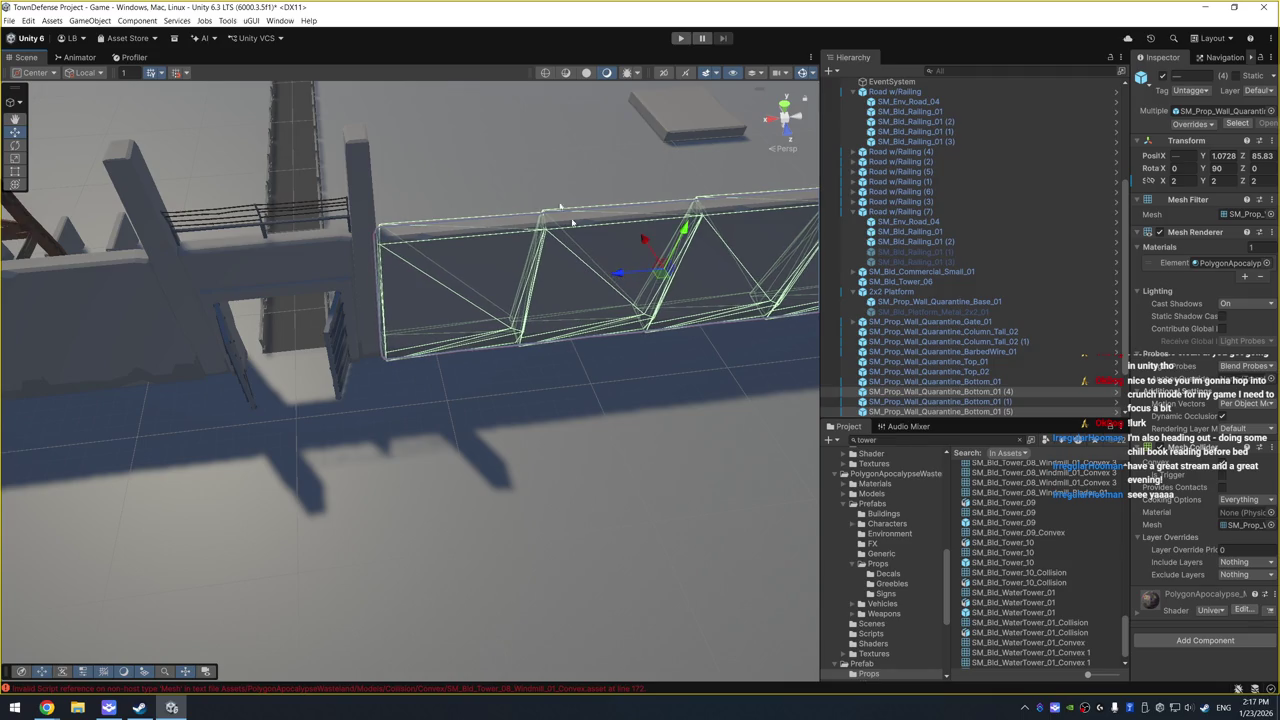
key("ctrl+z")
Step: Shift the two wall pieces beside the gate slightly along Z
mouse_move(529, 377)
left_mouse_down()
mouse_move(351, 343)
mouse_move(351, 370)
mouse_move(297, 428)
mouse_move(389, 423)
left_mouse_up()
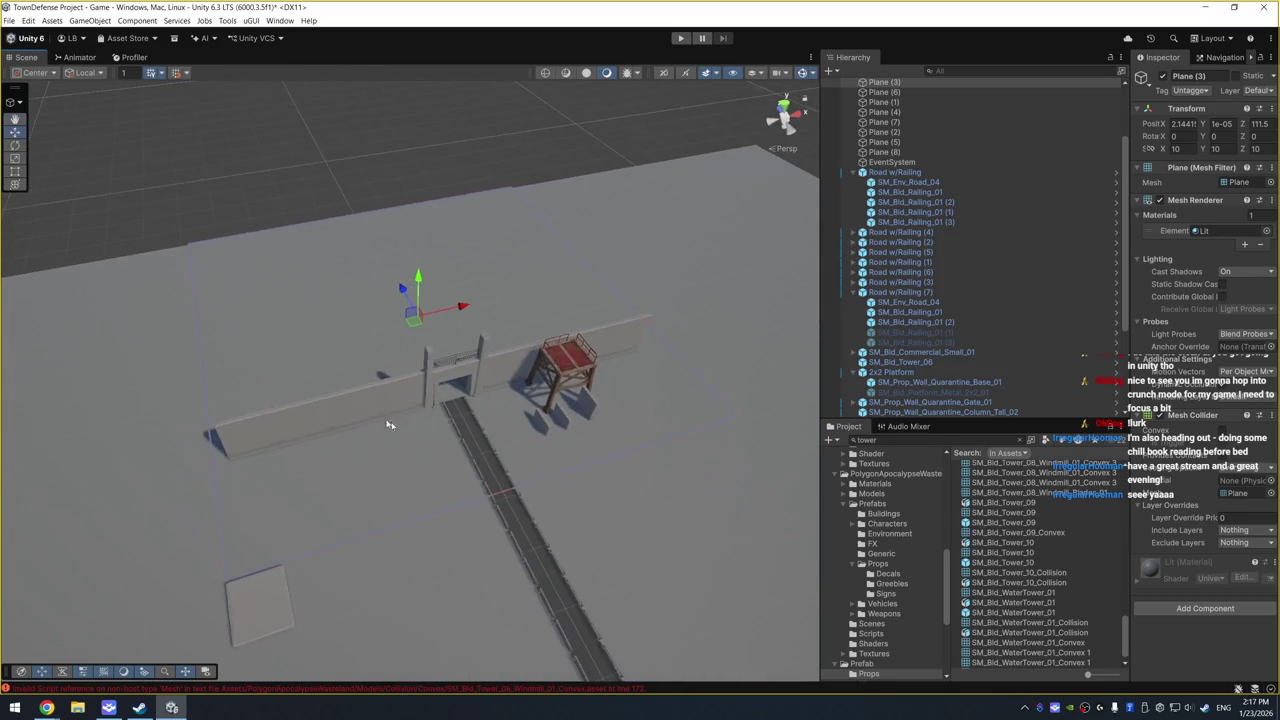
left_click(357, 408)
left_click(270, 438, "shift")
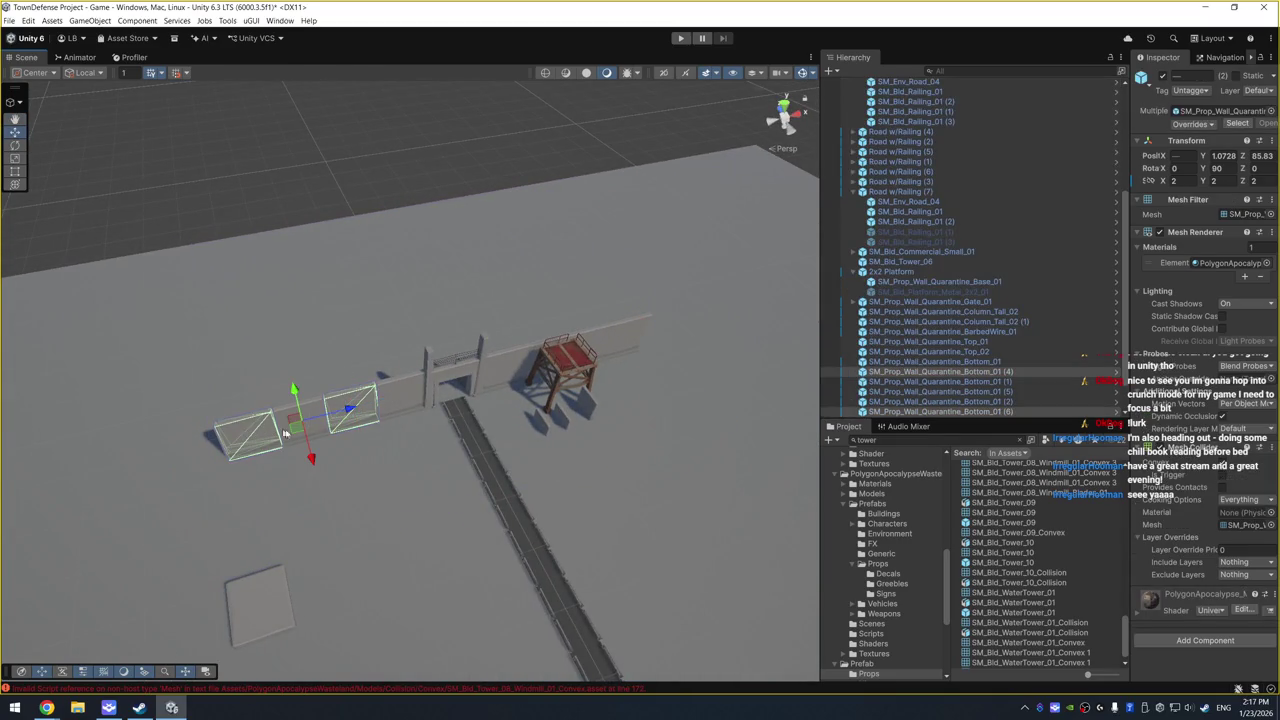
left_click_drag(311, 457, 311, 459)
left_click(537, 348)
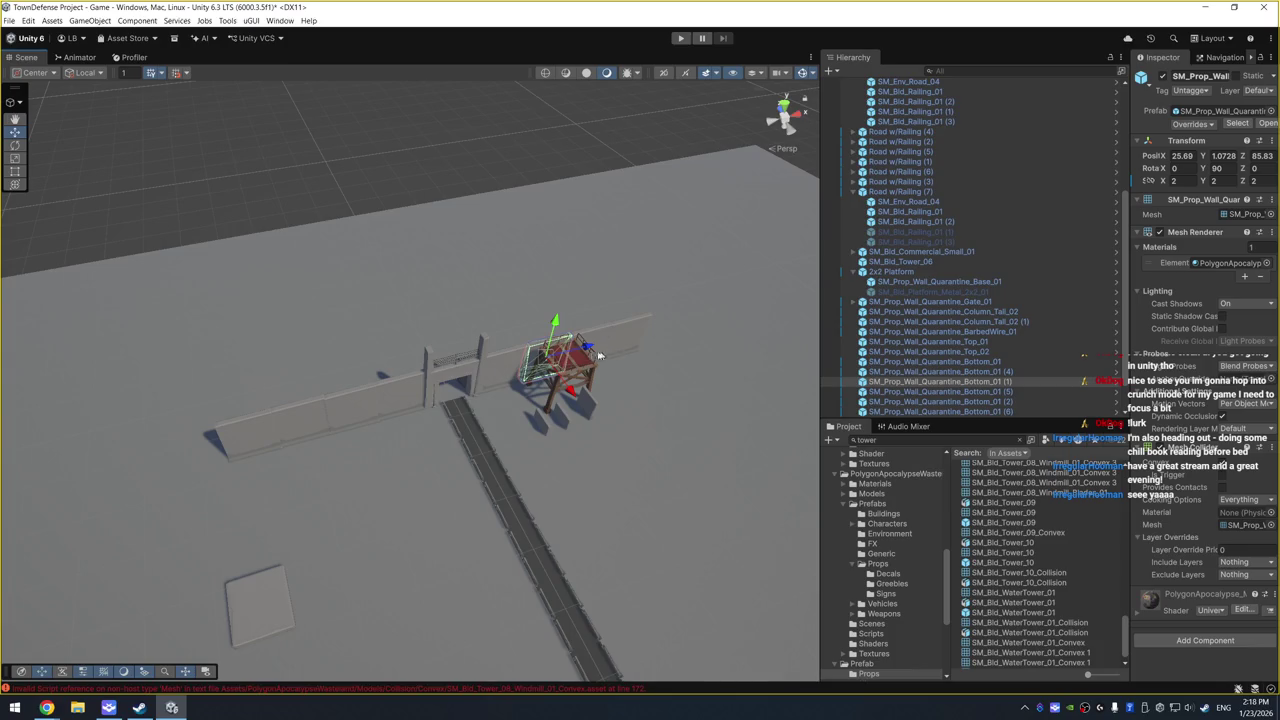
mouse_move(511, 368)
left_mouse_down()
mouse_move(606, 457)
mouse_move(592, 492)
mouse_move(560, 420)
mouse_move(610, 432)
left_mouse_up()
left_click(652, 391, "shift")
left_click(651, 480)
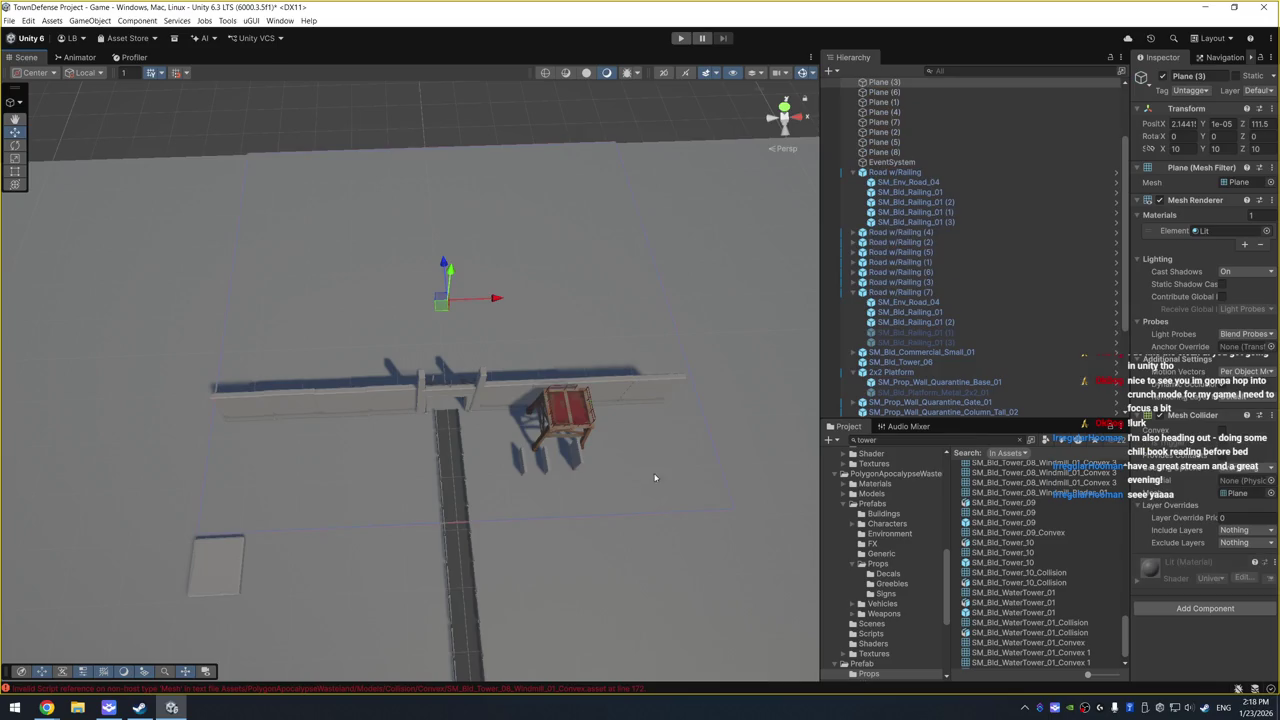
mouse_move(651, 480)
left_mouse_down()
mouse_move(654, 277)
mouse_move(286, 463)
left_mouse_up()
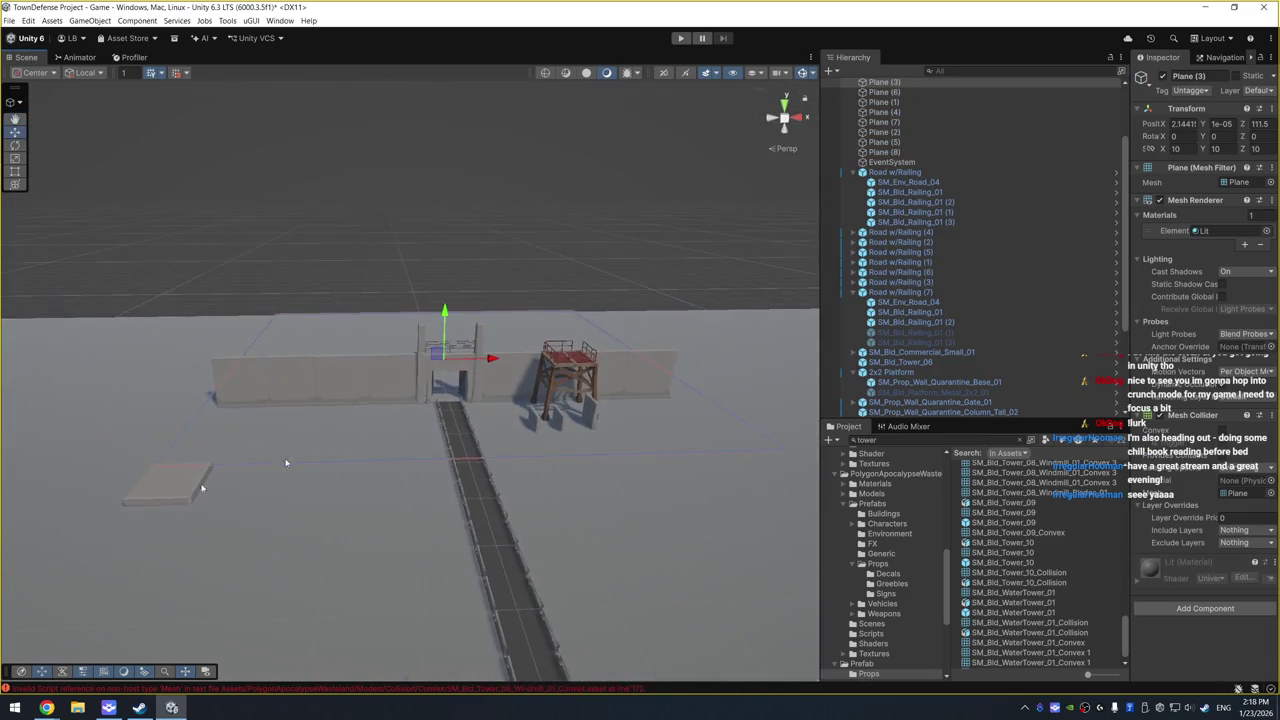
Step: Preview the scene in Play mode and undo the accidental wall nudge
key("ctrl+p")
key("ctrl+p")
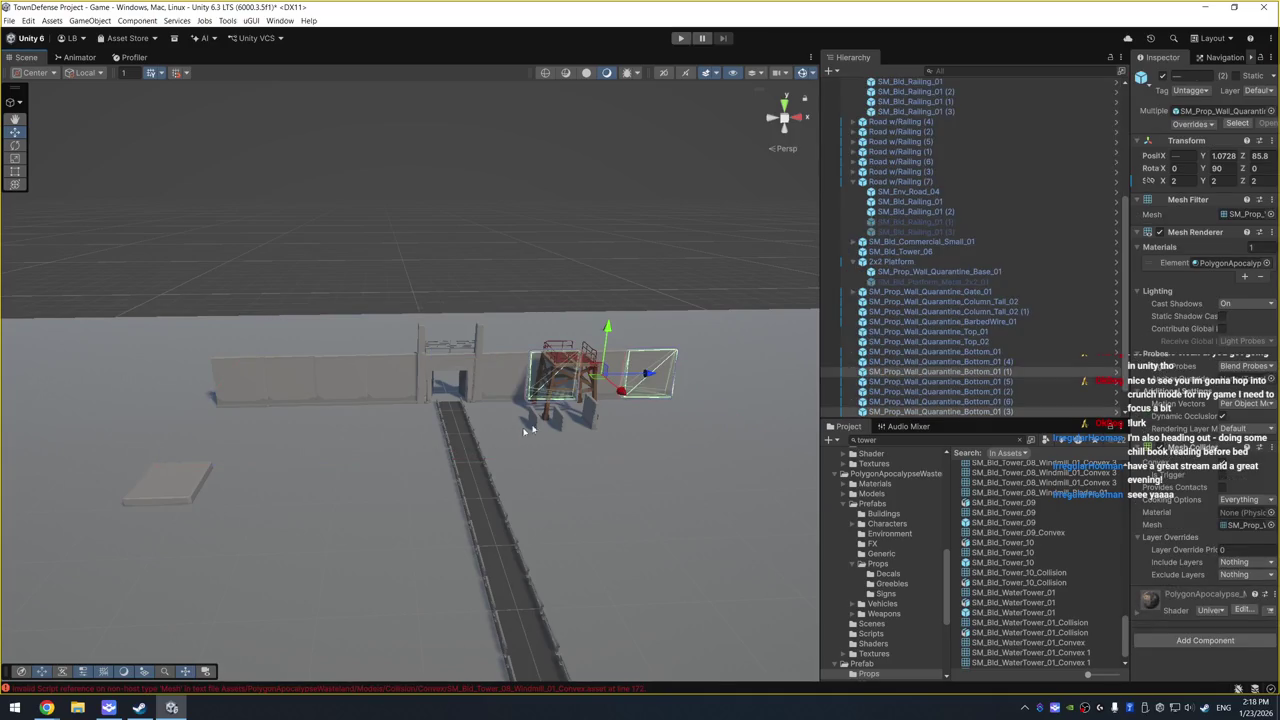
left_click_drag(628, 389, 622, 392)
key("ctrl+p")
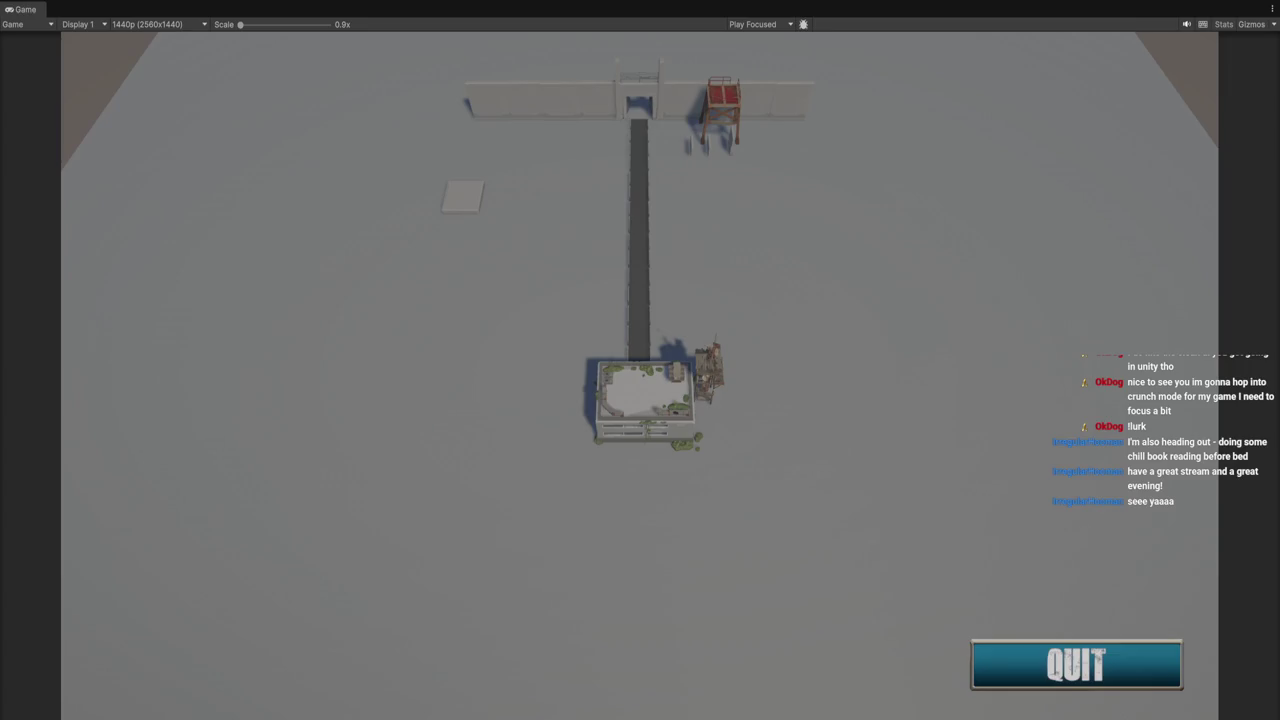
key("ctrl+p")
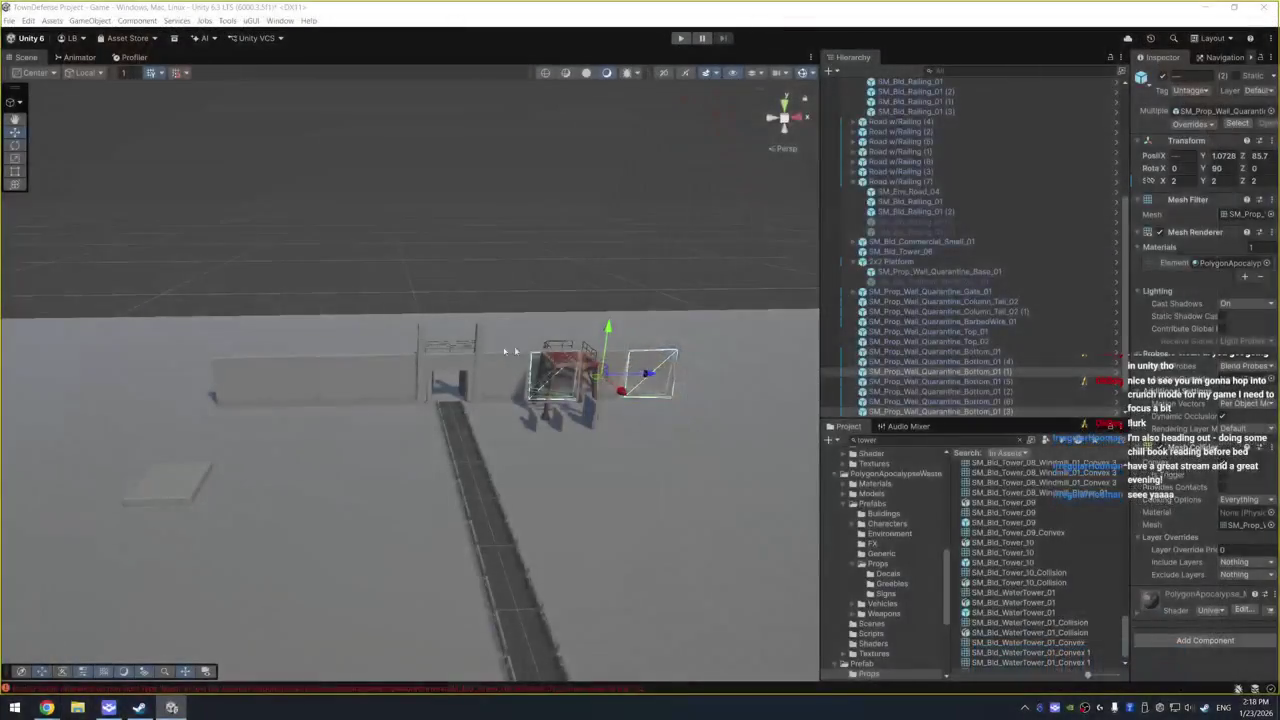
key("ctrl+z")
scroll(563, 437, "up", 3)
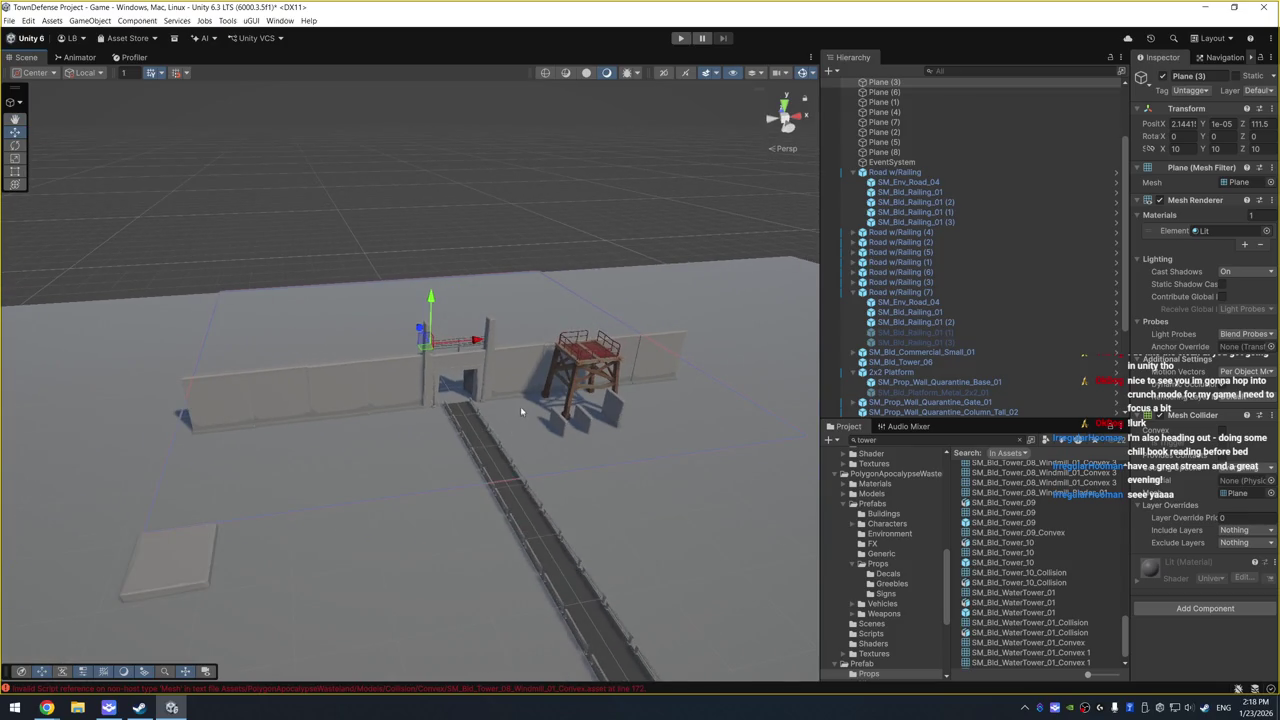
mouse_move(520, 406)
left_mouse_down()
mouse_move(460, 523)
mouse_move(517, 446)
mouse_move(589, 409)
mouse_move(440, 337)
mouse_move(563, 354)
left_mouse_up()
left_click(400, 340)
Step: Shift the watchtower along Z against the wall and nudge it slightly along X
left_click_drag(400, 340, 540, 297)
scroll(540, 297, "up", 2)
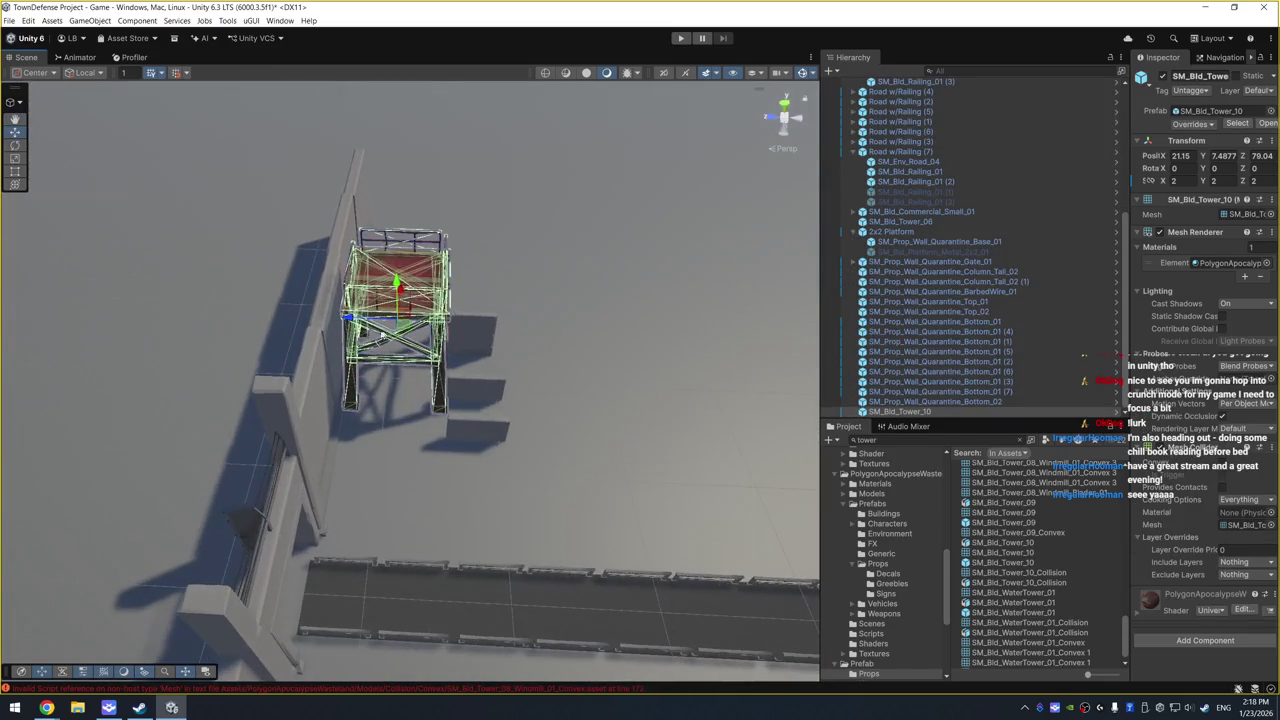
left_click_drag(348, 318, 335, 318)
left_click(577, 270)
mouse_move(552, 266)
left_mouse_down()
mouse_move(486, 306)
mouse_move(204, 358)
left_mouse_up()
left_click(479, 328)
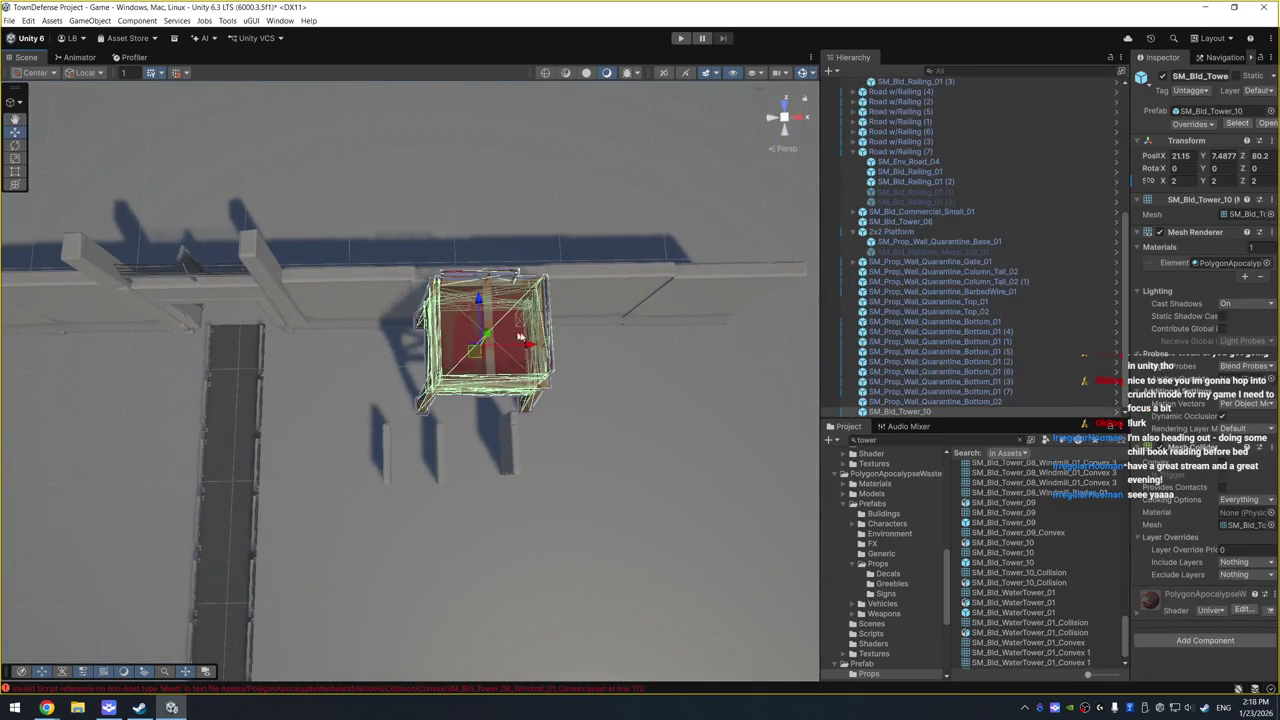
left_click_drag(531, 347, 525, 347)
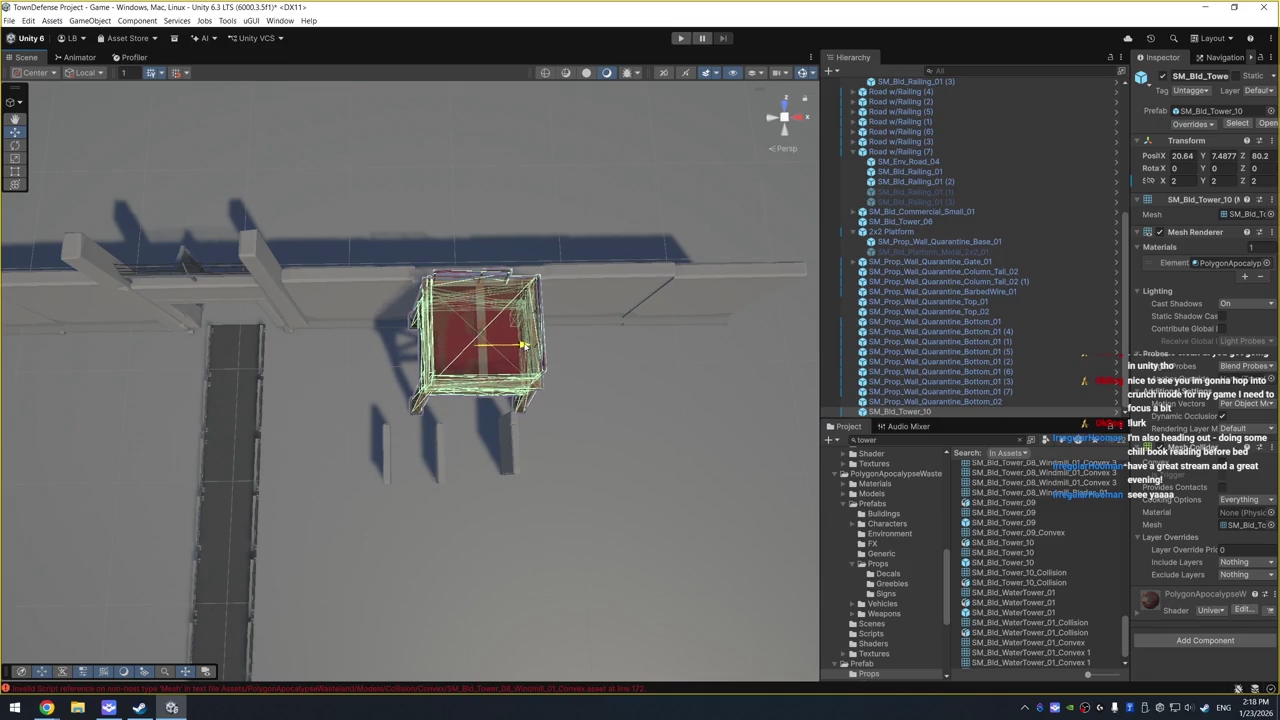
left_click(610, 355)
mouse_move(594, 374)
left_mouse_down()
mouse_move(606, 306)
mouse_move(572, 325)
left_mouse_up()
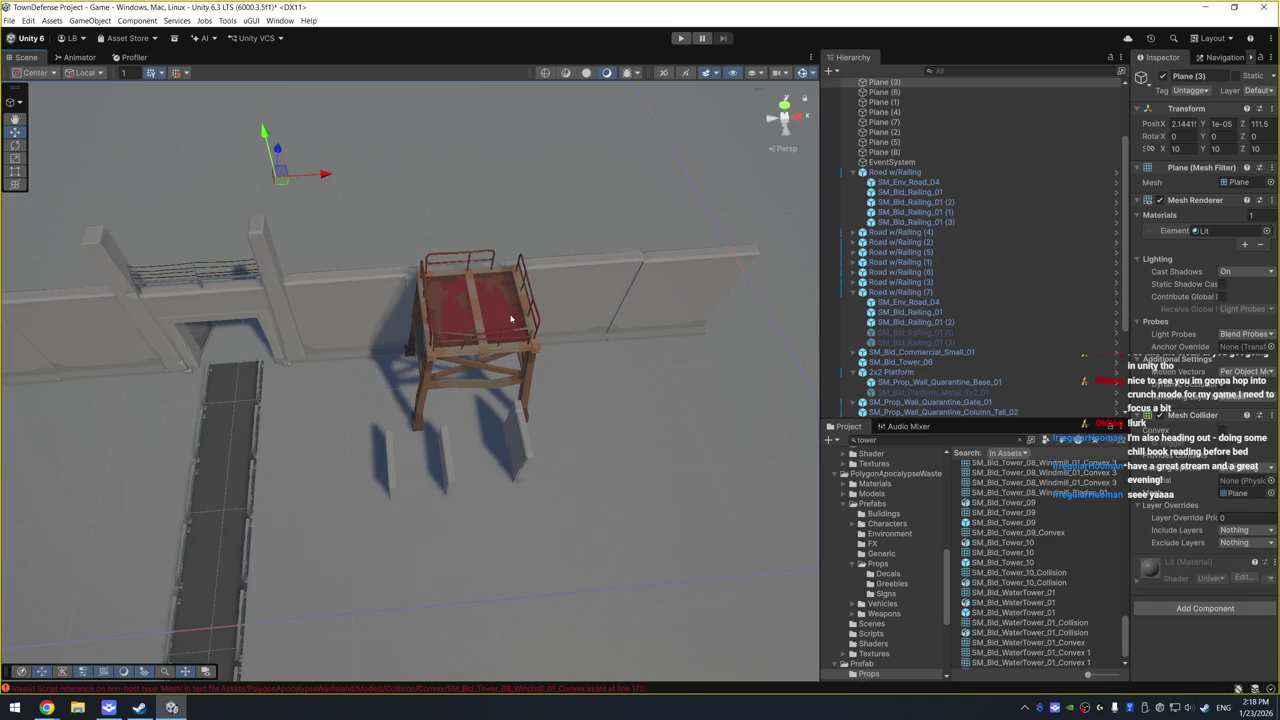
Step: Duplicate the SM_Bld_Tower_10 watchtower and slide the copy to the gate's other side
mouse_move(524, 326)
left_mouse_down()
mouse_move(529, 377)
mouse_move(140, 368)
mouse_move(154, 370)
left_mouse_up()
left_click(485, 355)
key("ctrl+d")
key("f")
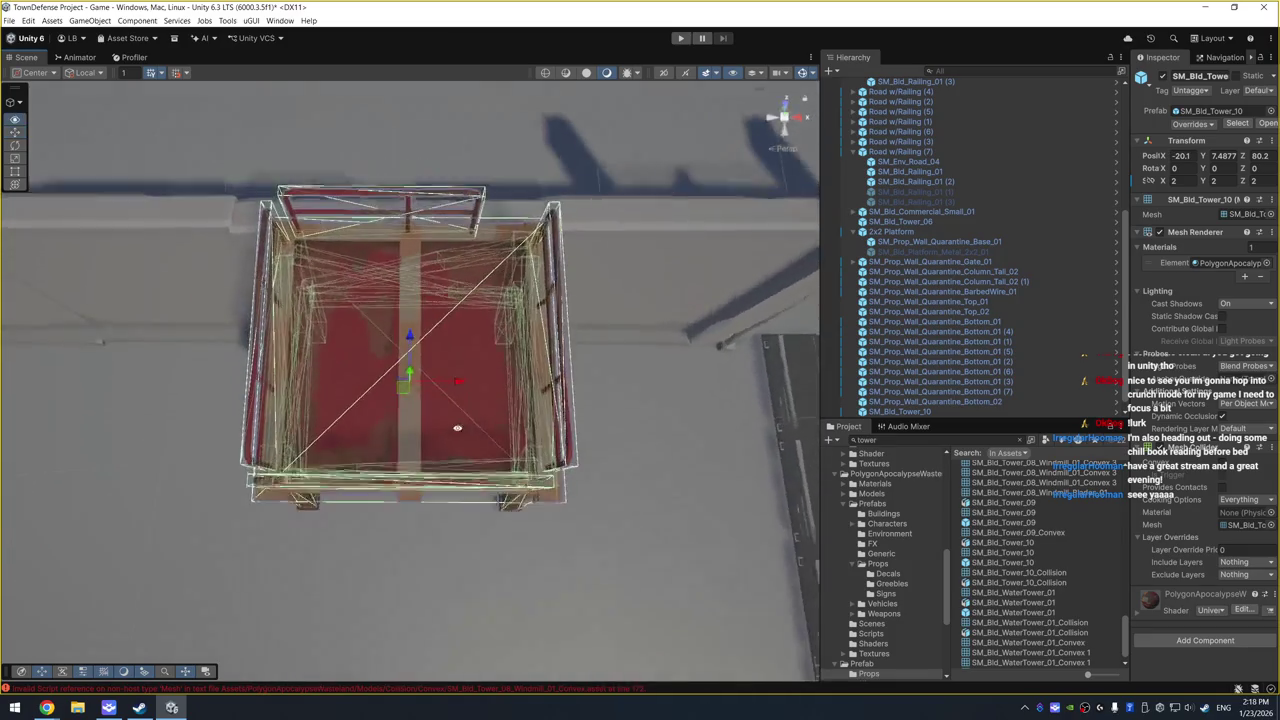
left_click_drag(457, 383, 443, 380)
left_click(671, 420)
mouse_move(671, 420)
left_mouse_down()
mouse_move(660, 305)
mouse_move(629, 381)
left_mouse_up()
scroll(650, 305, "down", 5)
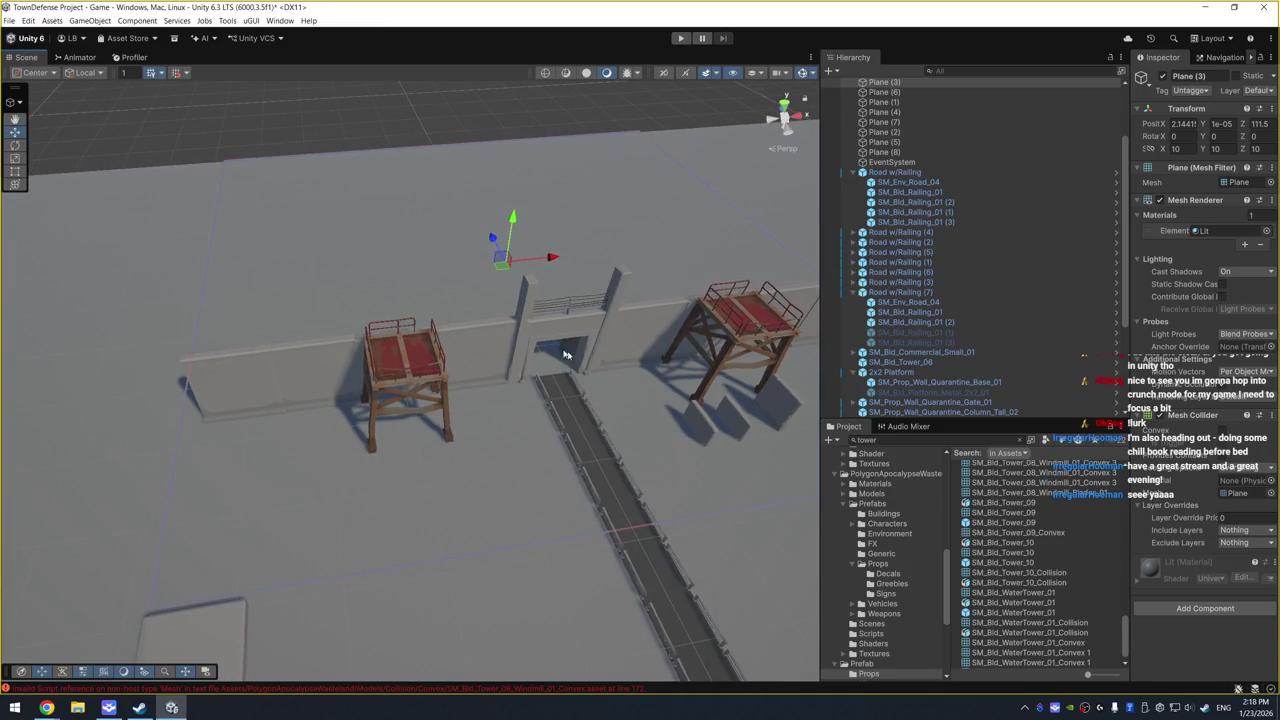
scroll(635, 373, "down", 2)
left_click(977, 442)
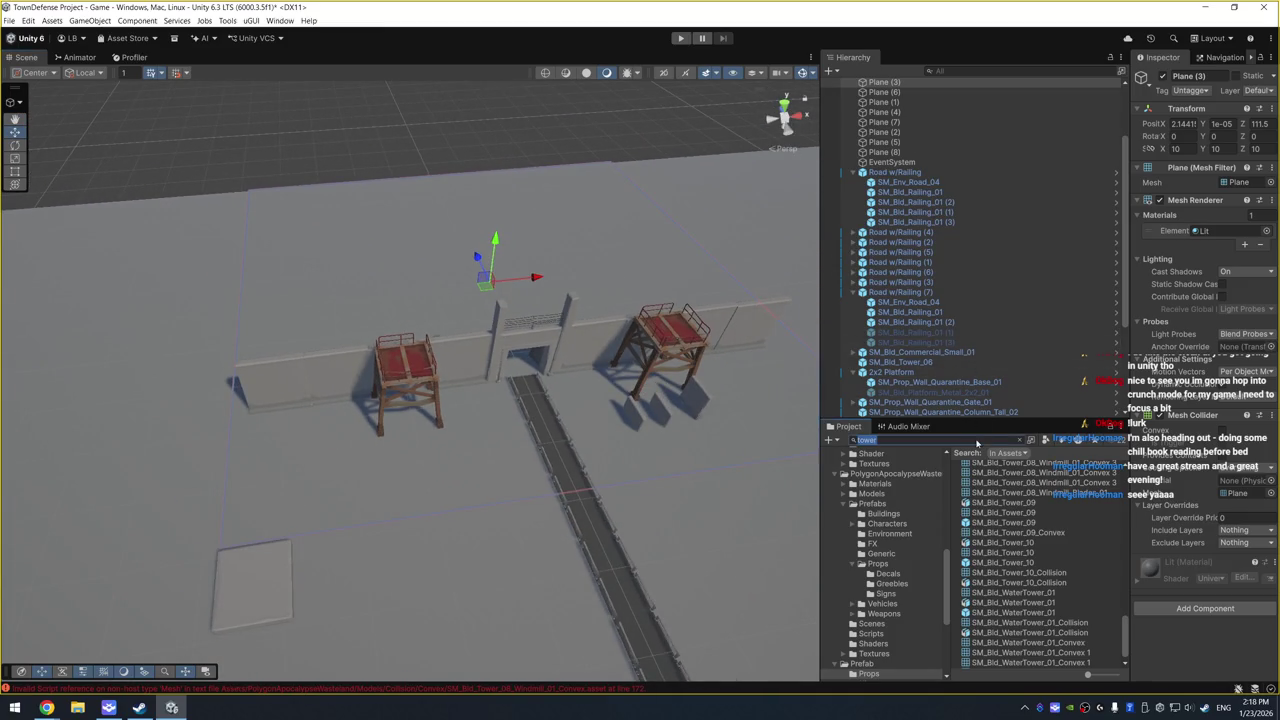
Step: Search 'grass' in the Project window and place an SM_Env_Grass_01 patch in the scene
type("grass")
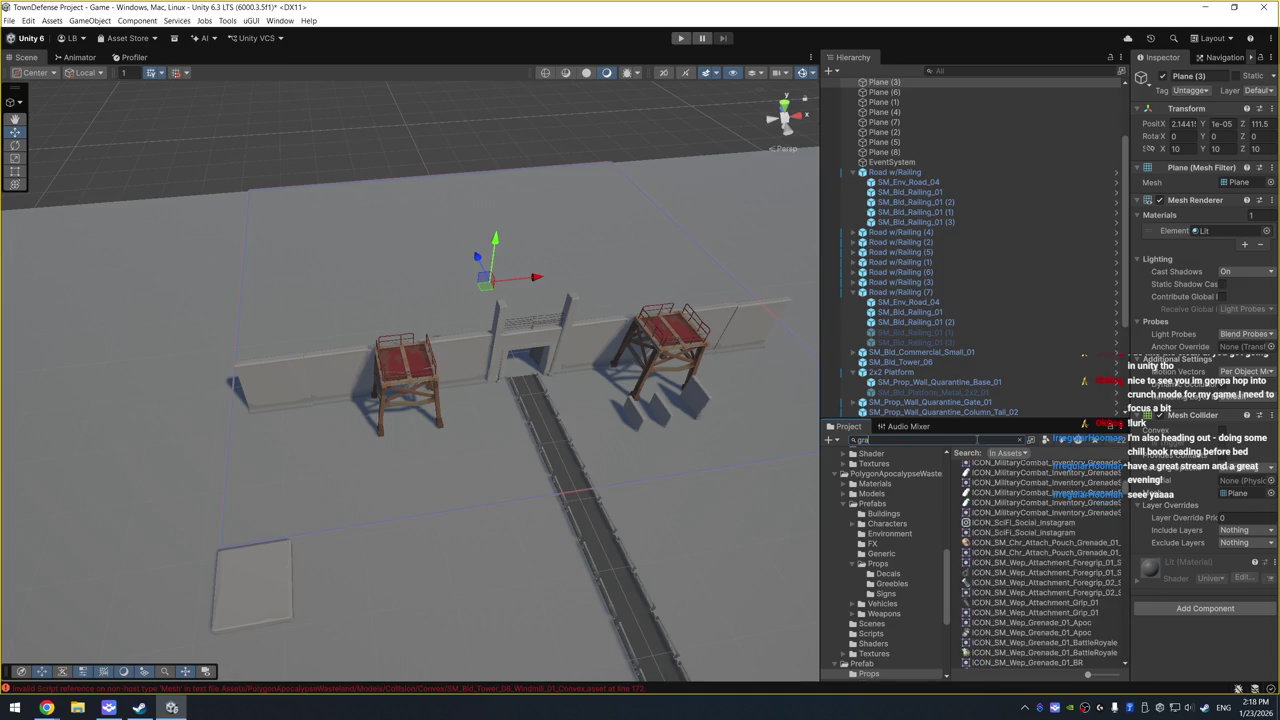
left_click(1078, 514)
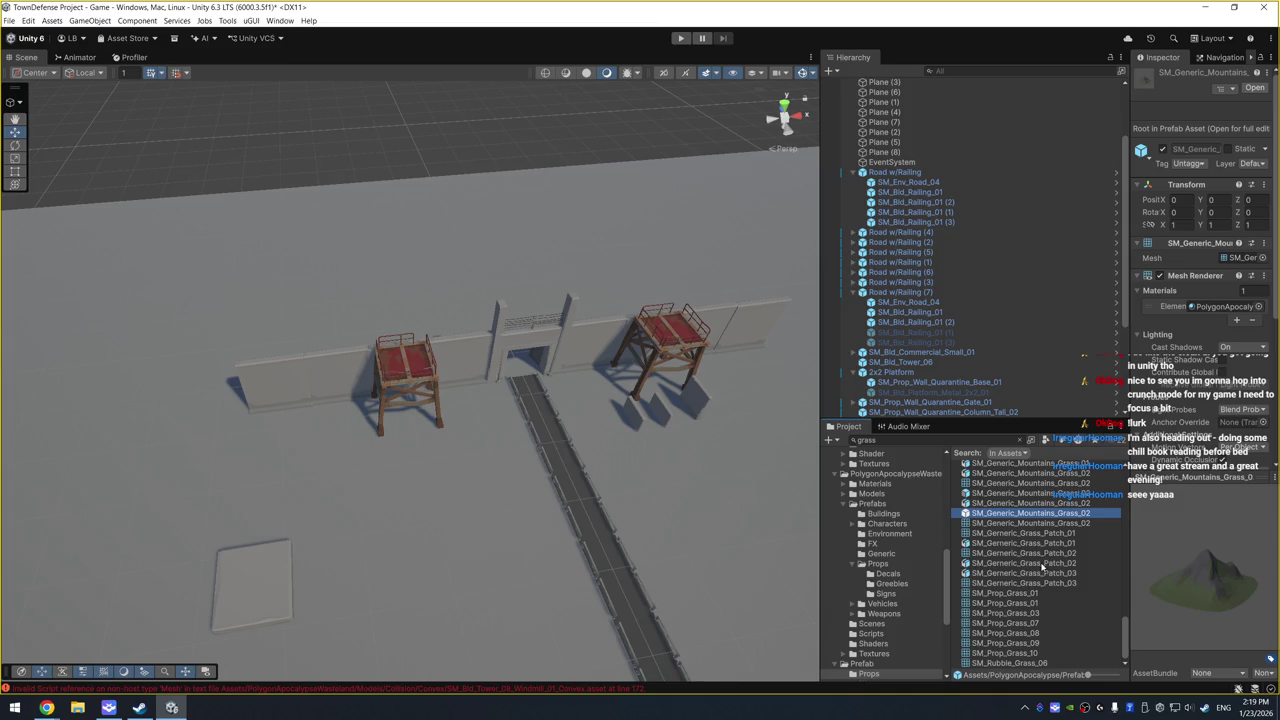
scroll(1063, 609, "up", 5)
left_click(1080, 481)
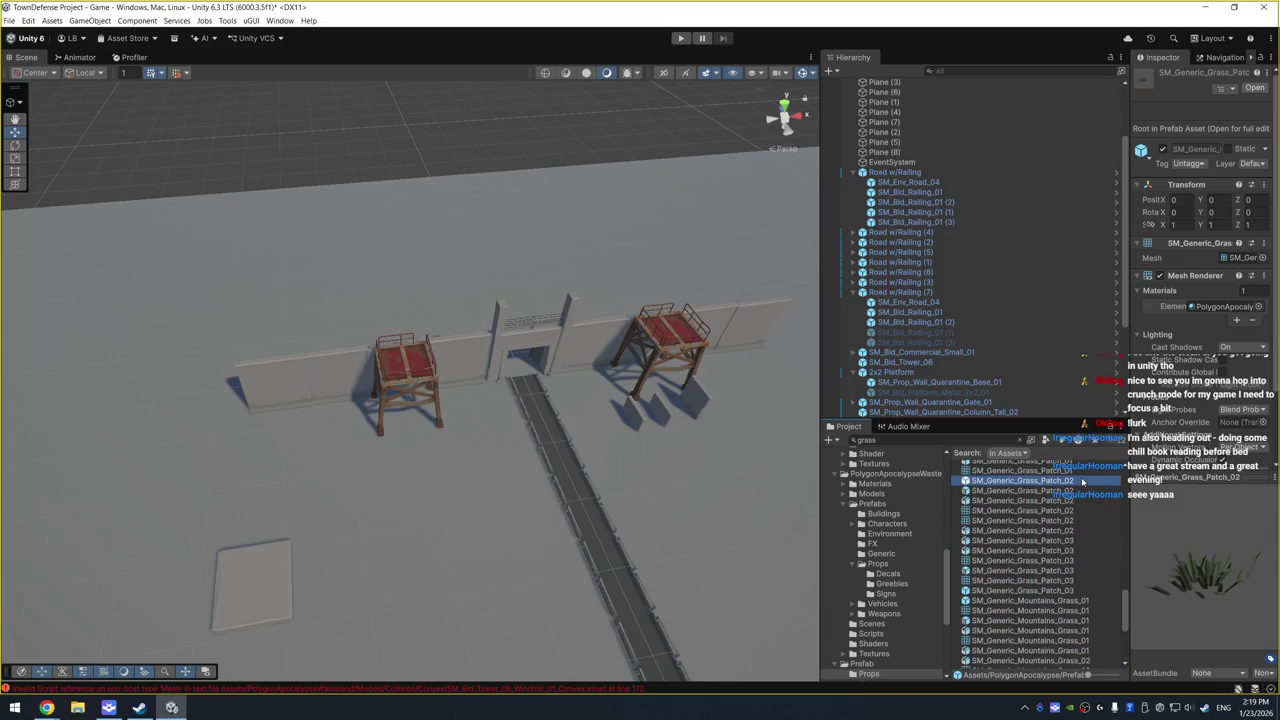
scroll(1082, 482, "up", 6)
left_click(1063, 530)
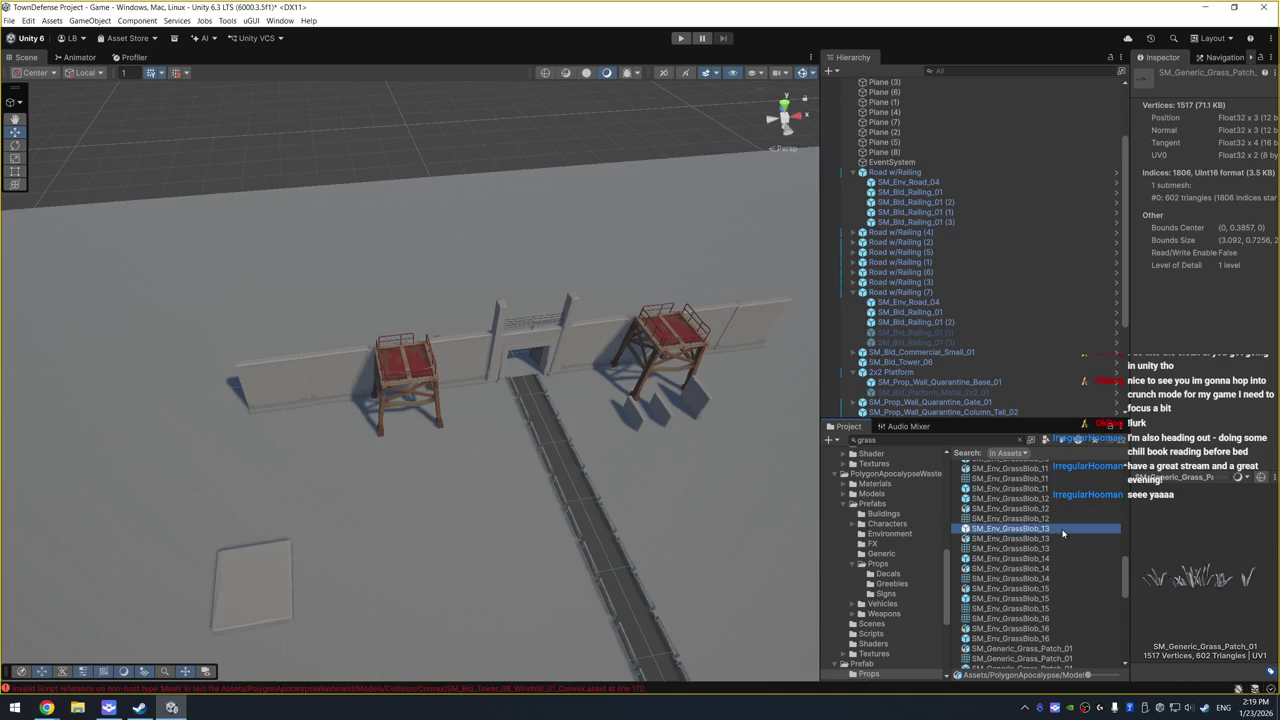
scroll(1058, 540, "up", 6)
left_click(1070, 513)
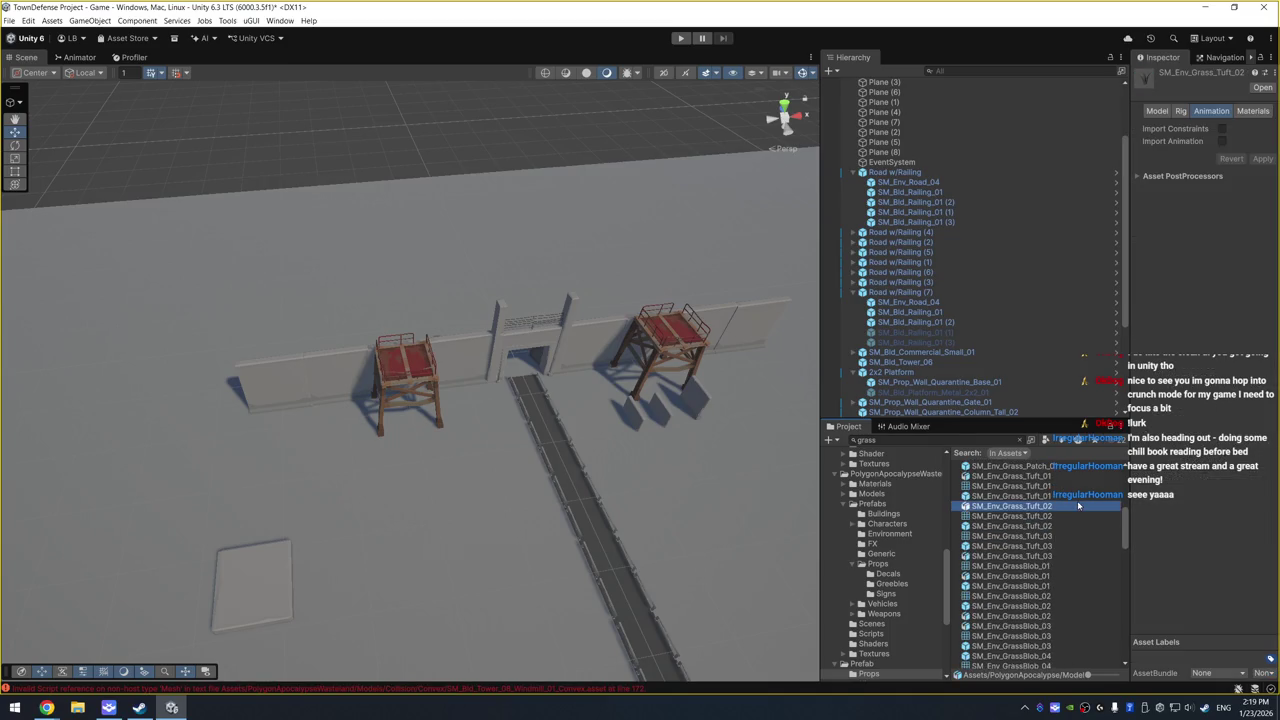
scroll(1070, 513, "up", 5)
left_click(1051, 496)
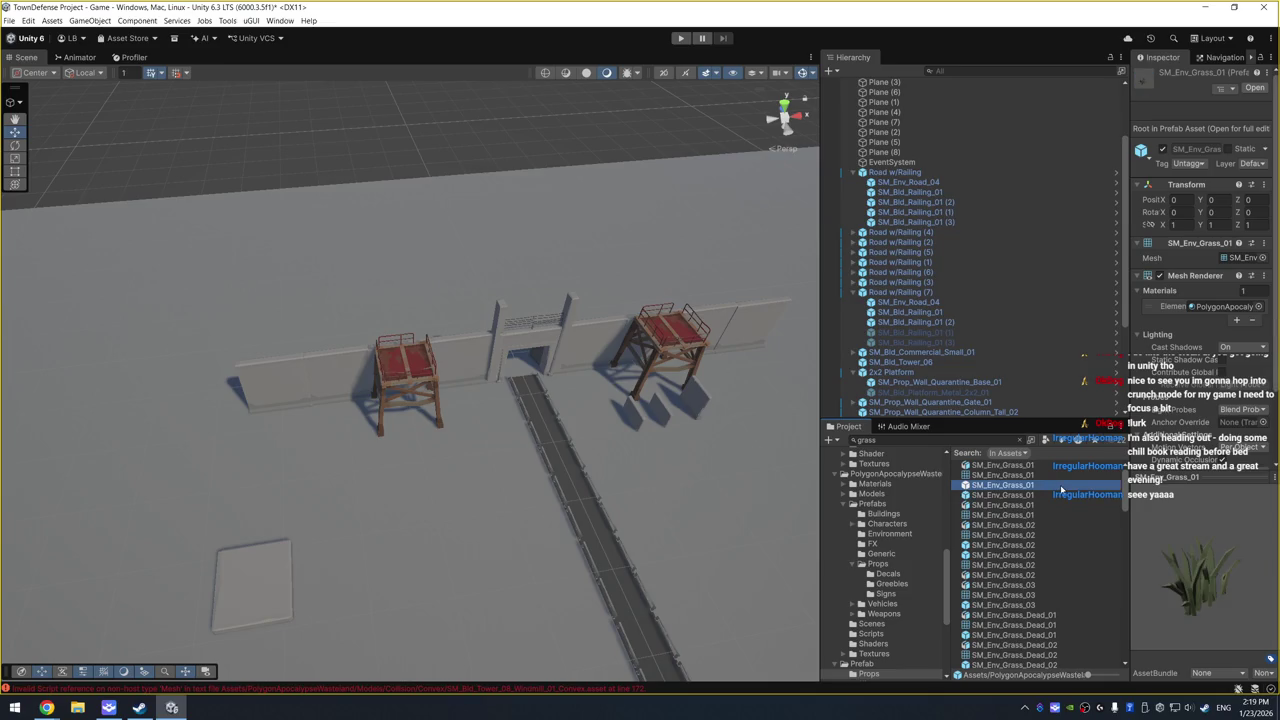
mouse_move(1035, 500)
left_mouse_down()
mouse_move(640, 450)
mouse_move(500, 405)
mouse_move(461, 472)
left_mouse_up()
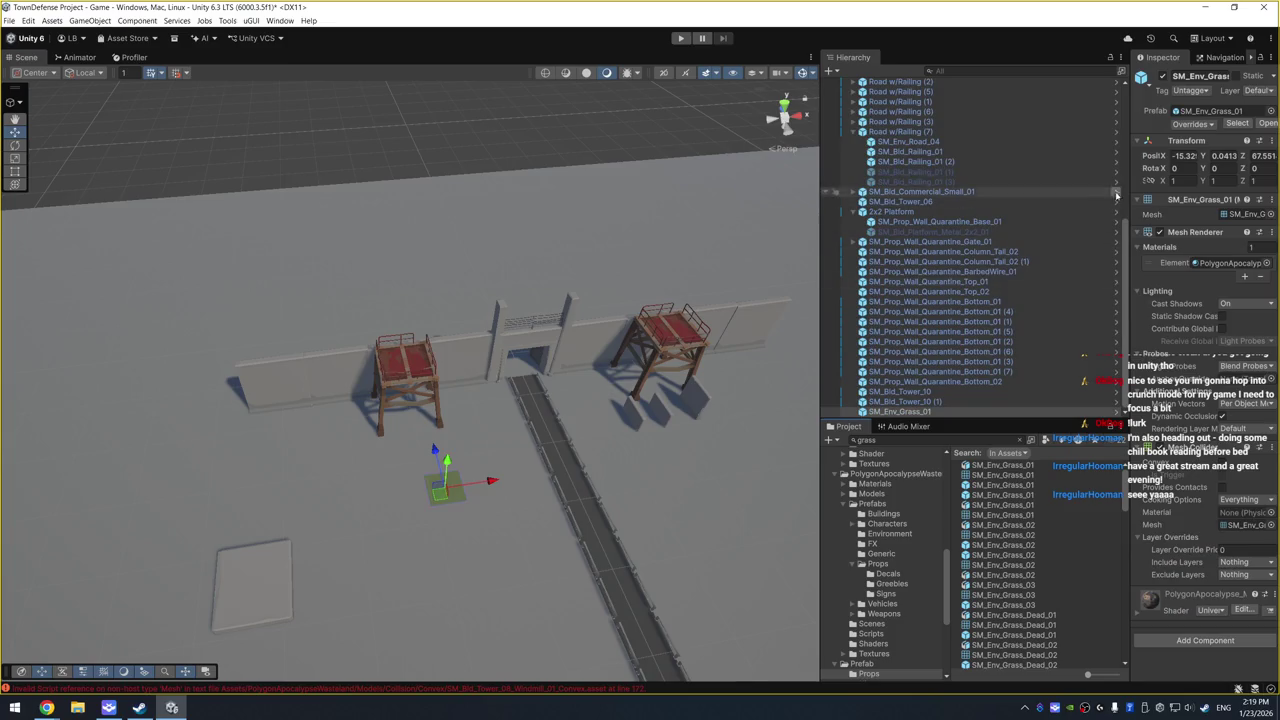
Step: Scale the grass patch to 2 and move it beside the road
left_click(1180, 181)
type("2")
left_click(1222, 181)
type("2")
left_click(1265, 181)
type("2")
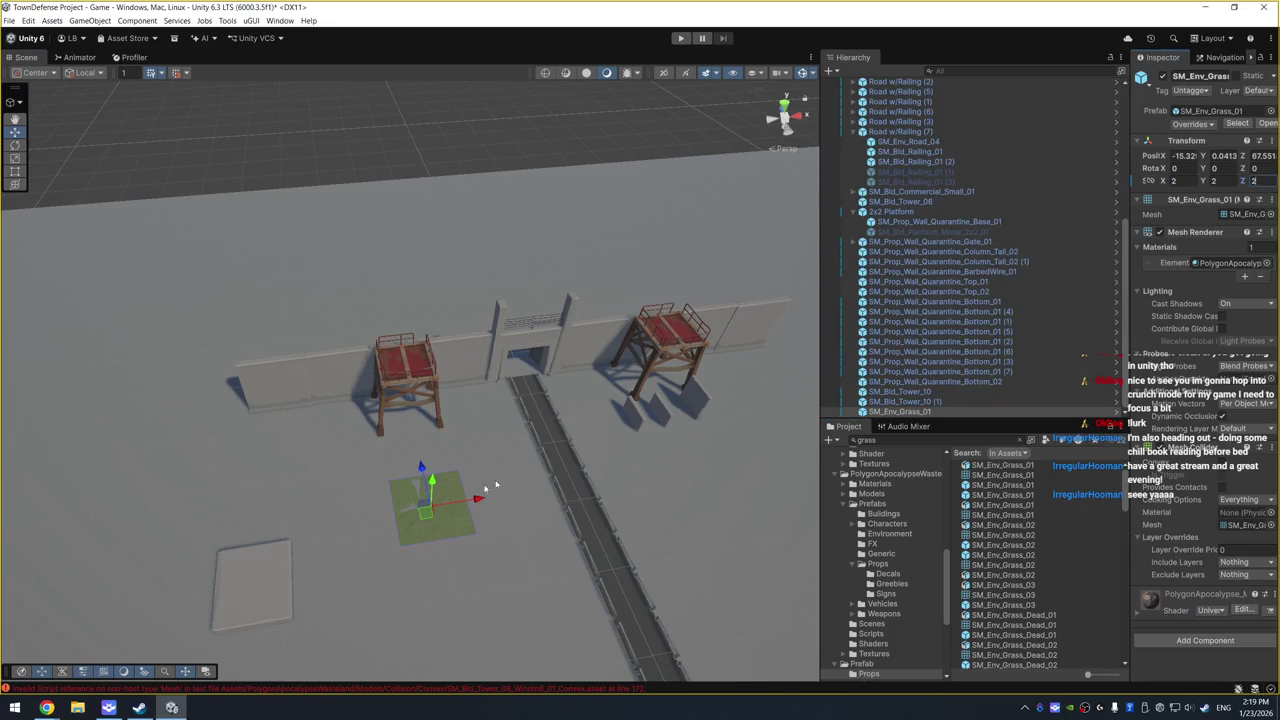
left_click(466, 491)
left_click(439, 512)
mouse_move(434, 476)
left_mouse_down()
mouse_move(474, 446)
mouse_move(481, 408)
mouse_move(343, 423)
mouse_move(355, 429)
left_mouse_up()
Step: Duplicate the SM_Env_Grass_01 patch to widen the lawn, then duplicate five selected patches
key("ctrl+d")
key("ctrl+d")
key("ctrl+d")
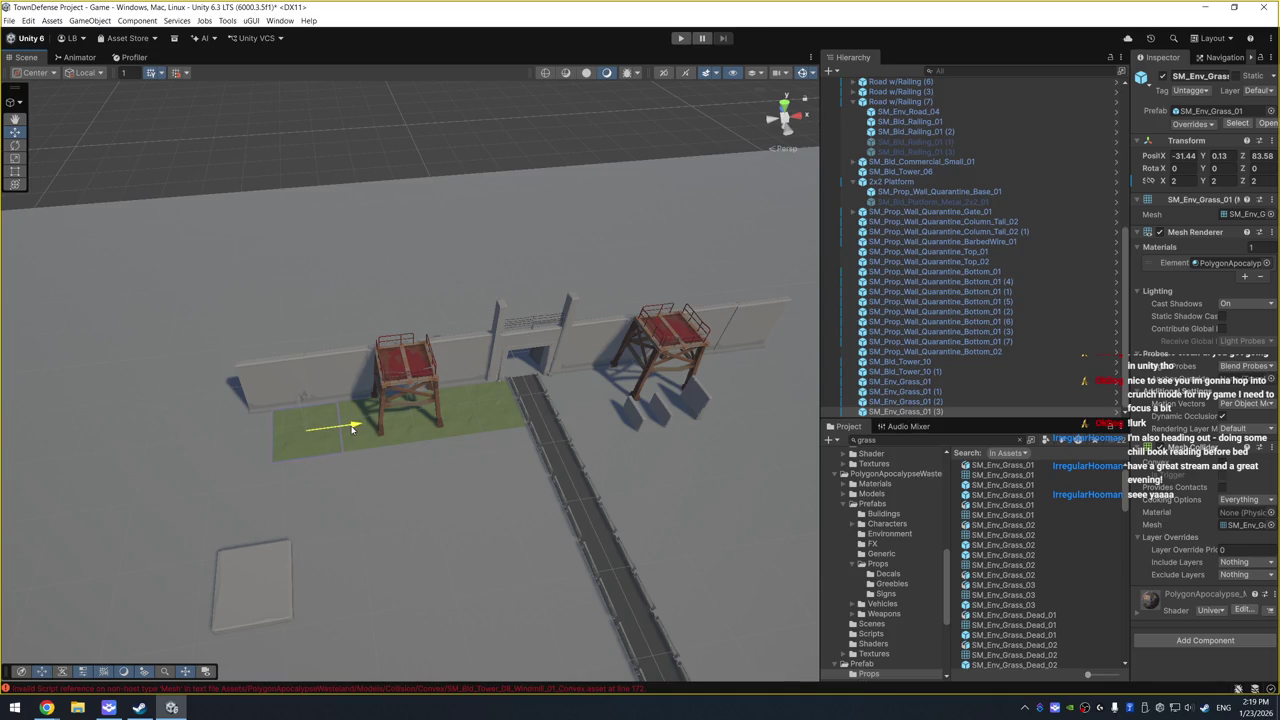
key("ctrl+d")
mouse_move(352, 427)
left_mouse_down()
mouse_move(286, 444)
mouse_move(465, 411)
left_mouse_up()
left_click(431, 515)
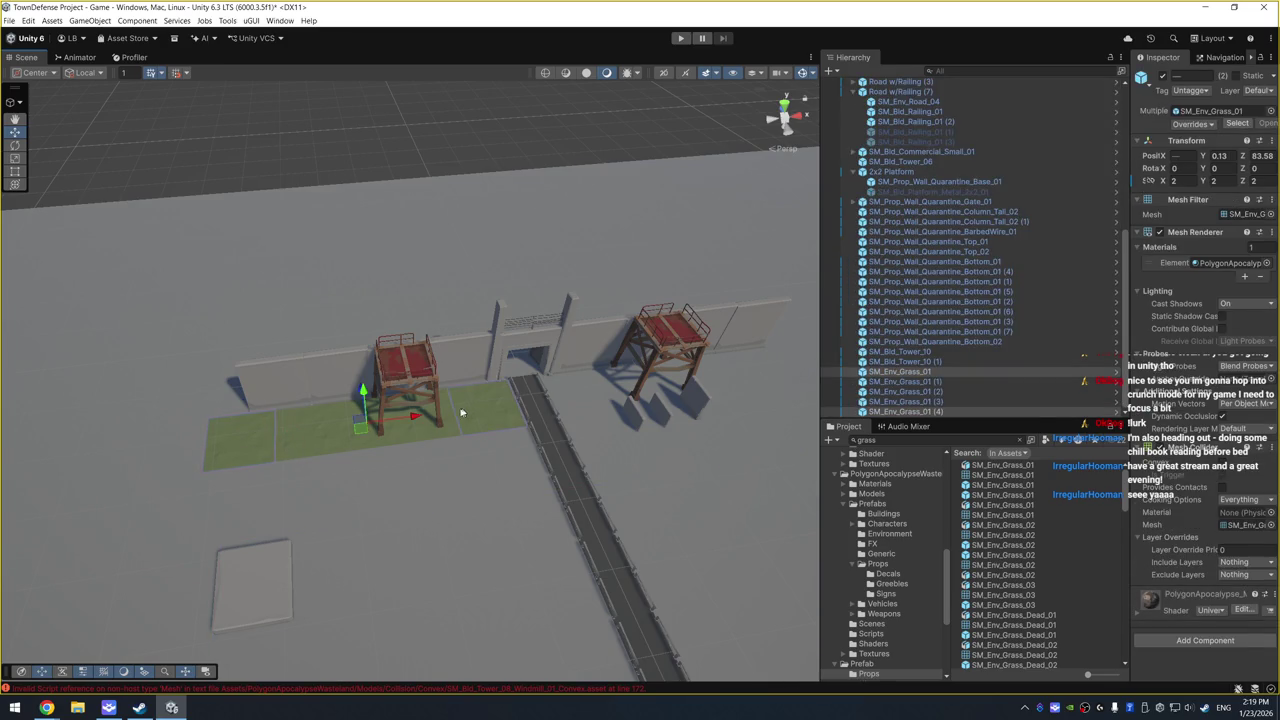
left_click(371, 445, "shift")
left_click(390, 440, "shift")
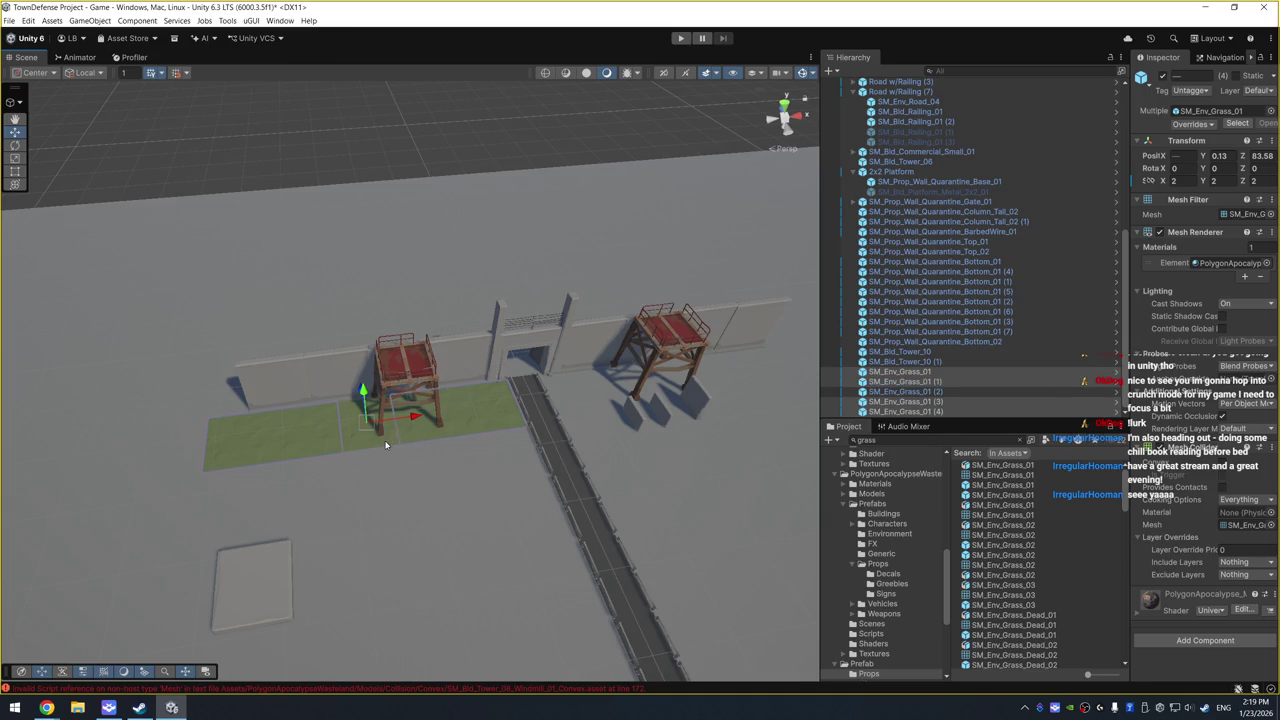
left_click(382, 443, "shift")
mouse_move(443, 500)
left_mouse_down()
mouse_move(366, 425)
mouse_move(409, 523)
mouse_move(407, 455)
mouse_move(520, 495)
mouse_move(477, 477)
left_mouse_up()
key("ctrl+d")
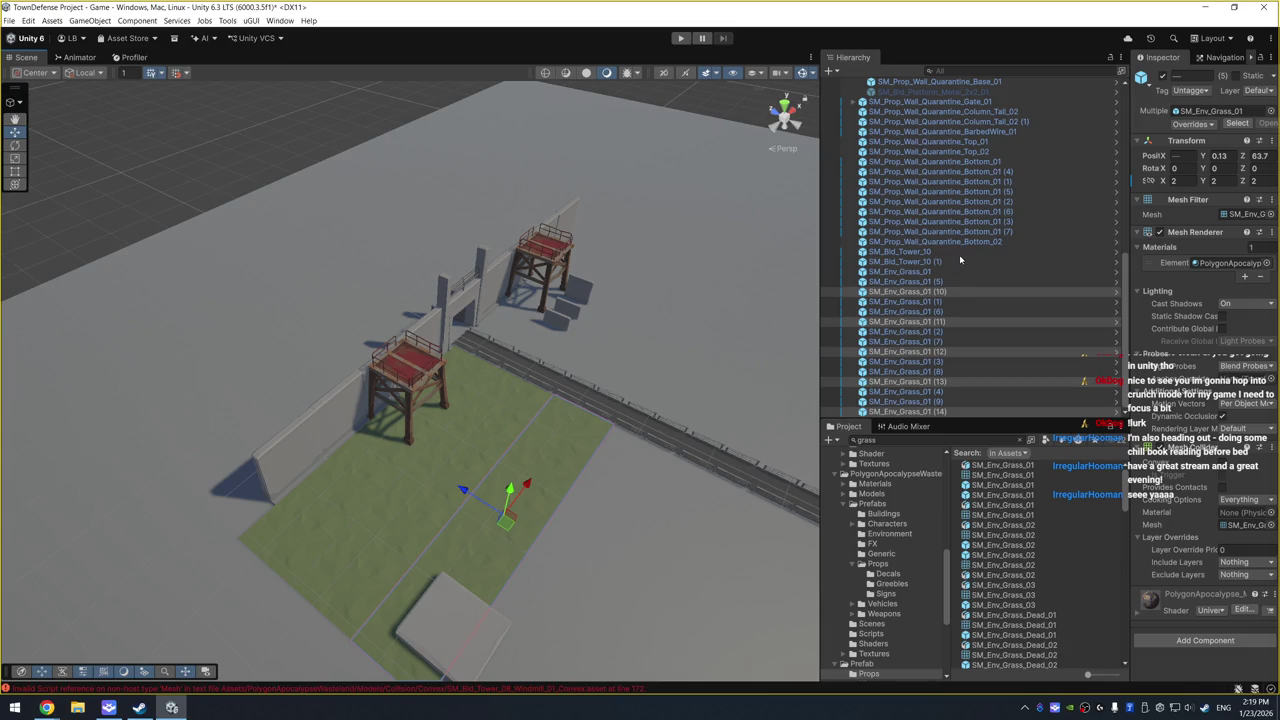
Step: Duplicate the whole run of grass patches twice, sliding the copies toward the building
left_click(953, 270)
left_click(950, 411, "shift")
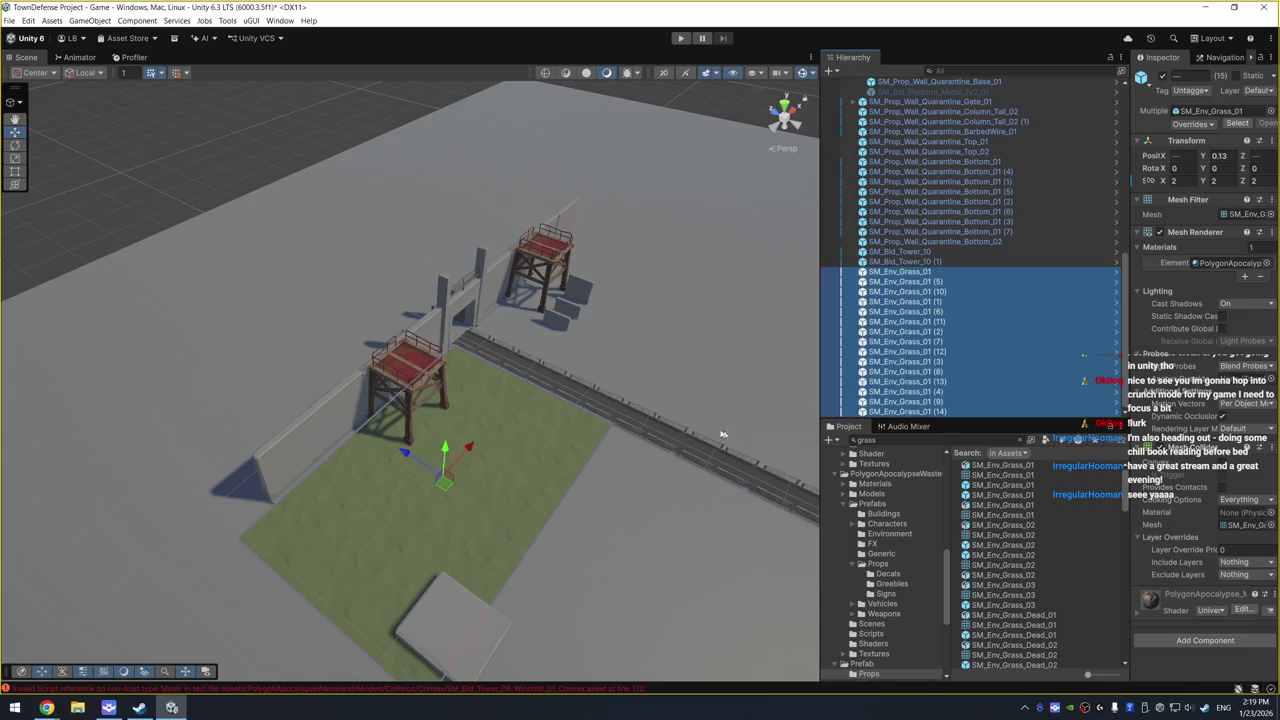
scroll(722, 434, "down", 3)
left_click_drag(676, 454, 533, 397)
key("ctrl+d")
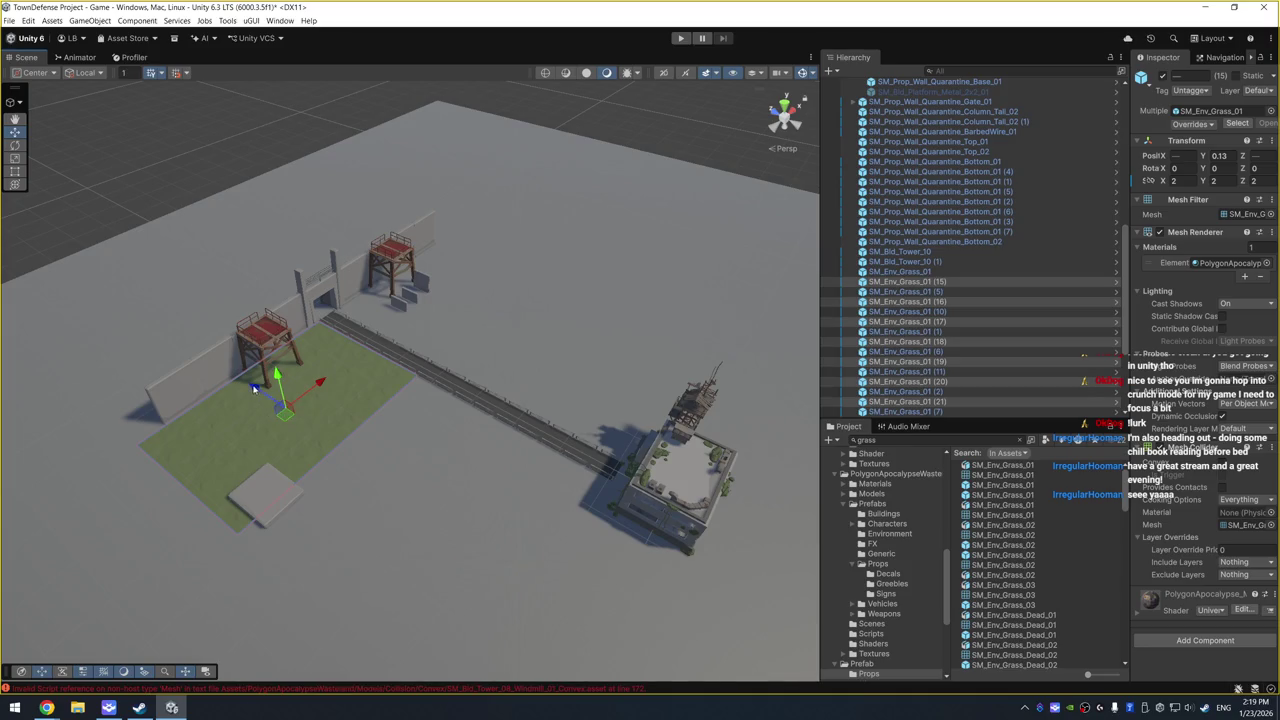
left_click_drag(254, 388, 376, 442)
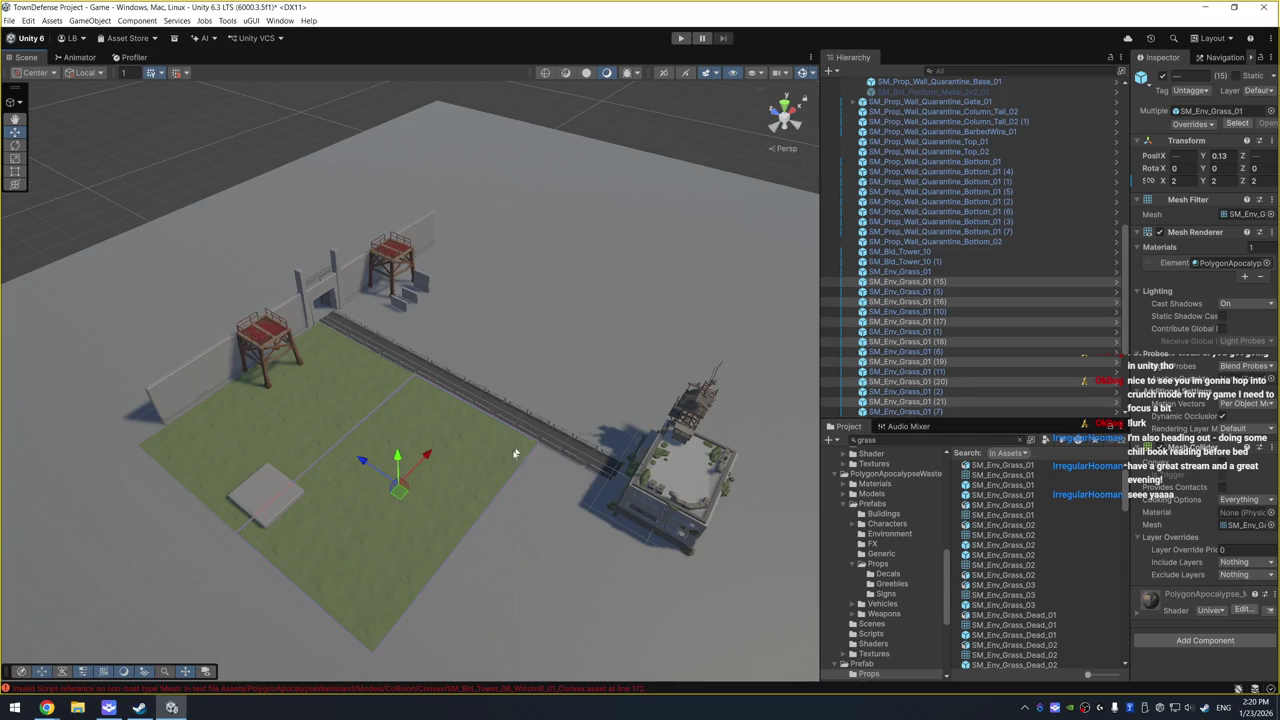
left_click_drag(490, 485, 643, 541)
scroll(610, 480, "down", 5)
key("ctrl+d")
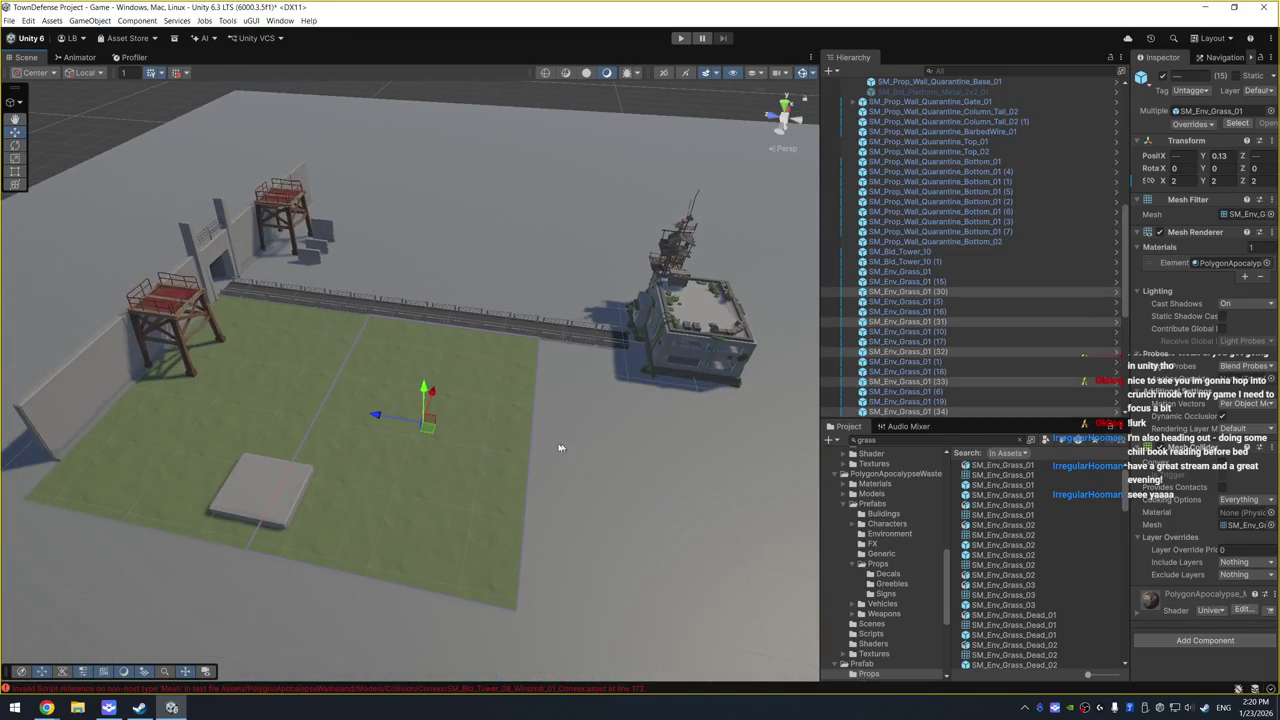
mouse_move(377, 418)
left_mouse_down()
mouse_move(623, 459)
mouse_move(596, 452)
left_mouse_up()
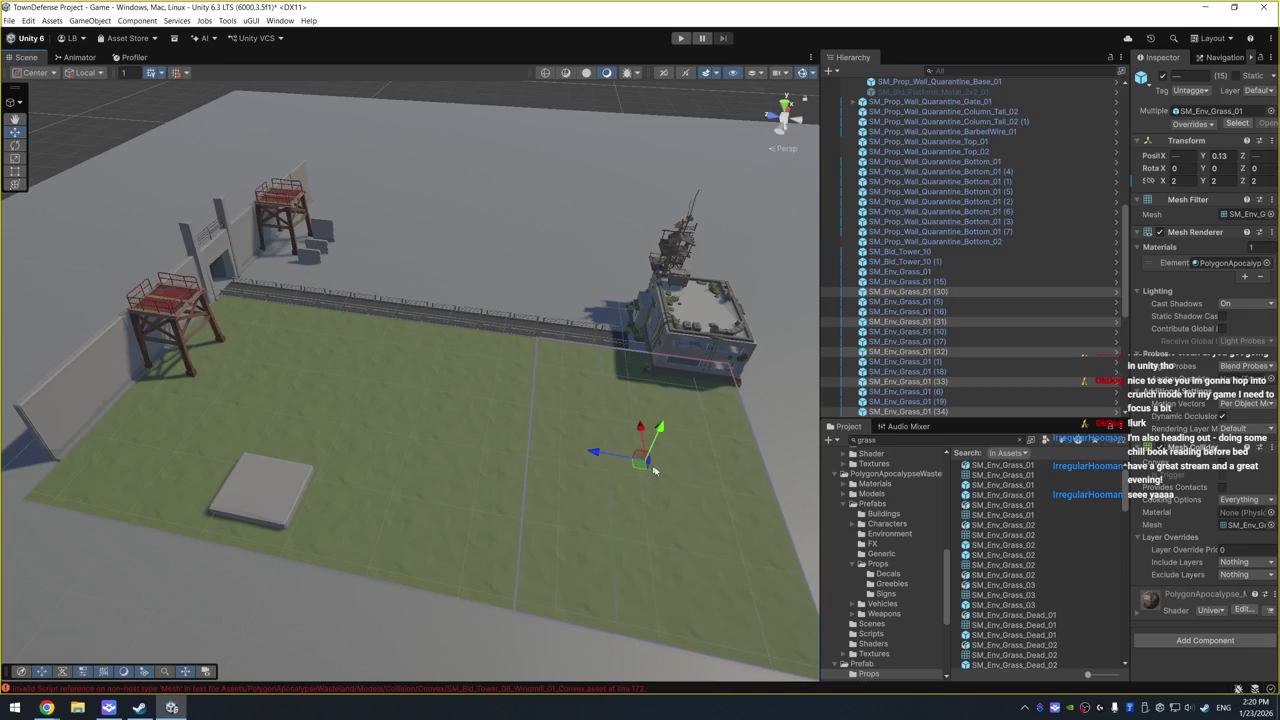
left_click(710, 516)
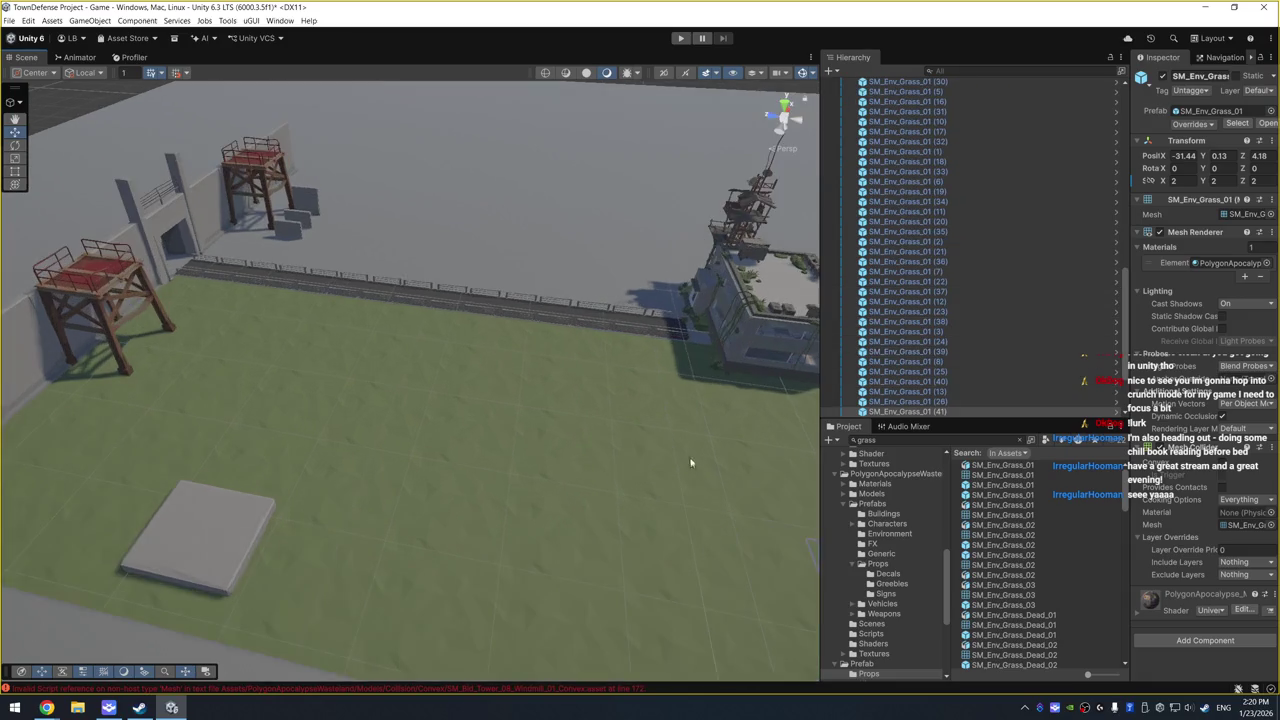
Step: Select ten grass tiles reaching toward the building and nudge them along Z
scroll(560, 309, "up", 5)
scroll(557, 334, "up", 3)
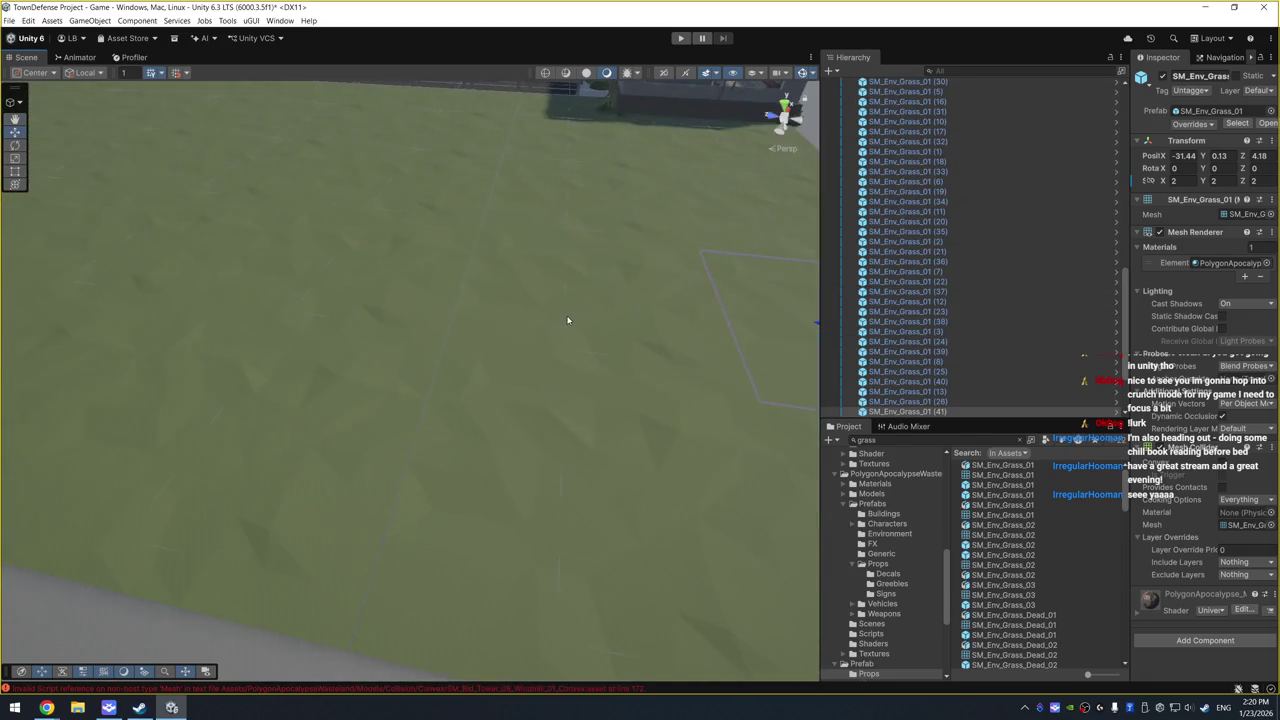
scroll(520, 413, "down", 5)
left_click(517, 447)
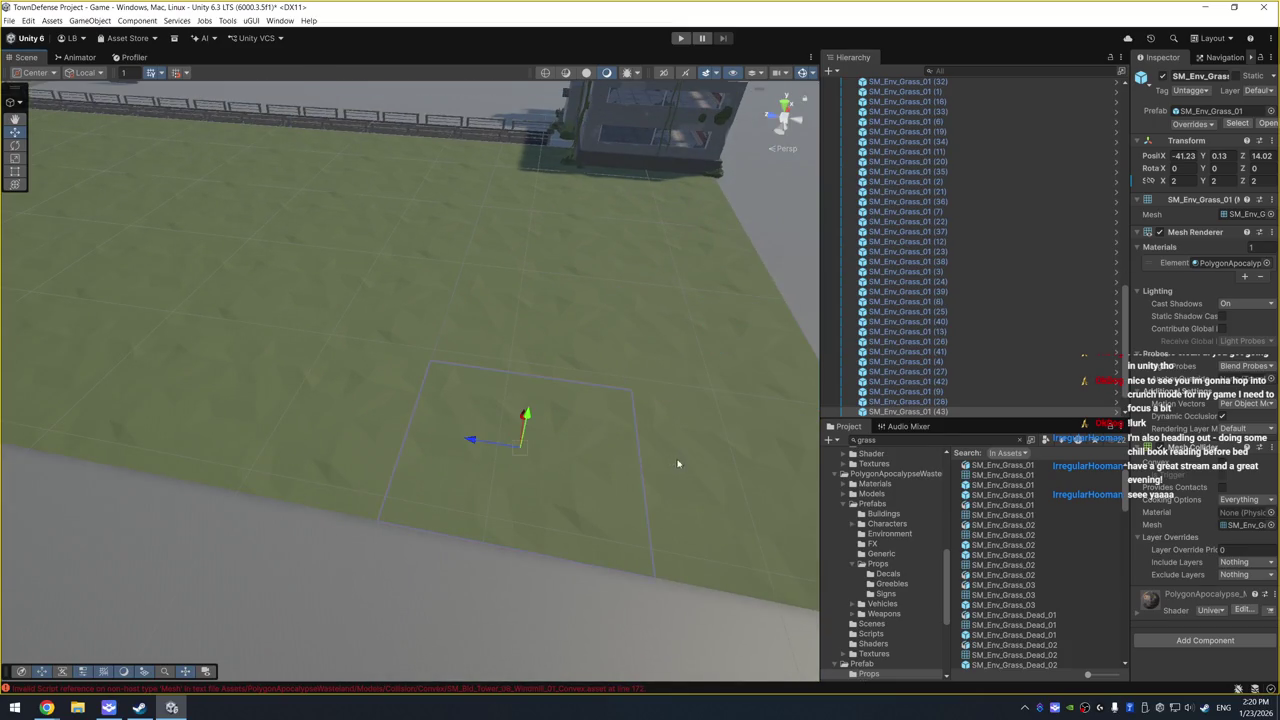
left_click(677, 463, "ctrl")
left_click(700, 335, "ctrl")
left_click(672, 272, "ctrl")
left_click(655, 230, "ctrl")
left_click(642, 204, "ctrl")
left_click(620, 197, "ctrl")
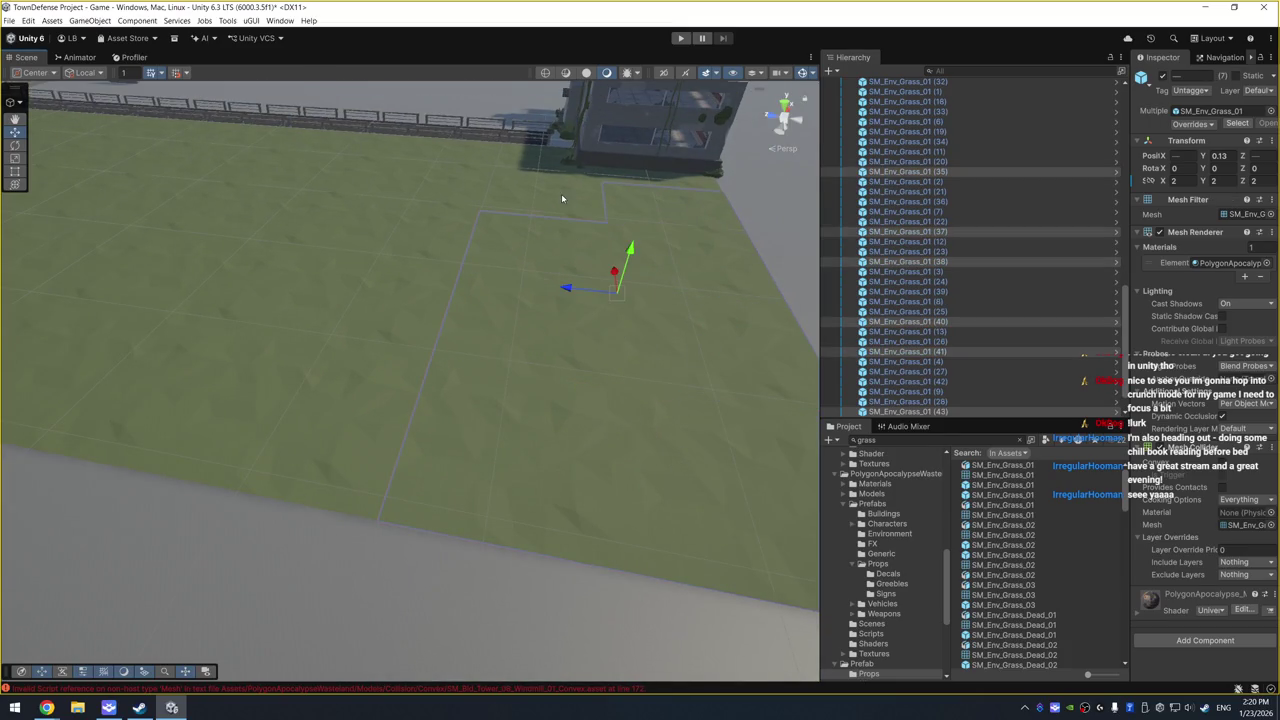
left_click(550, 178, "ctrl")
left_click(543, 163, "ctrl")
left_click(668, 183, "ctrl")
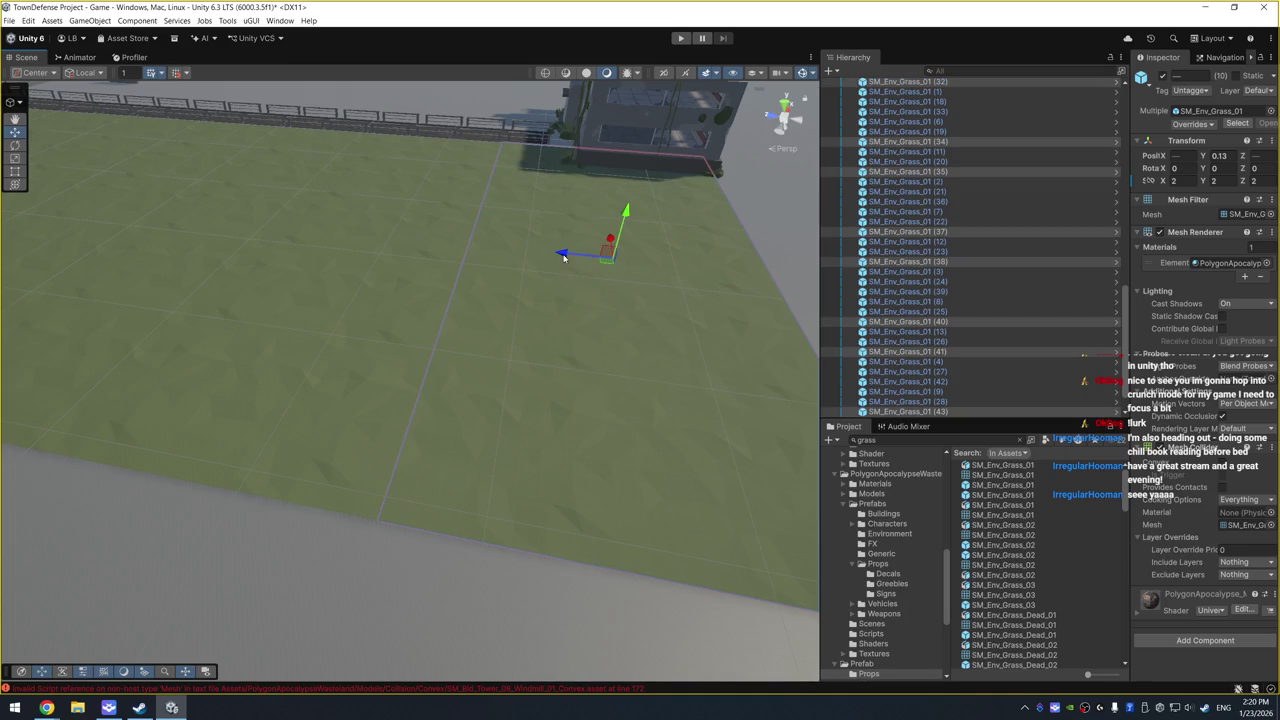
left_click_drag(565, 256, 564, 258)
left_click_drag(563, 256, 559, 255)
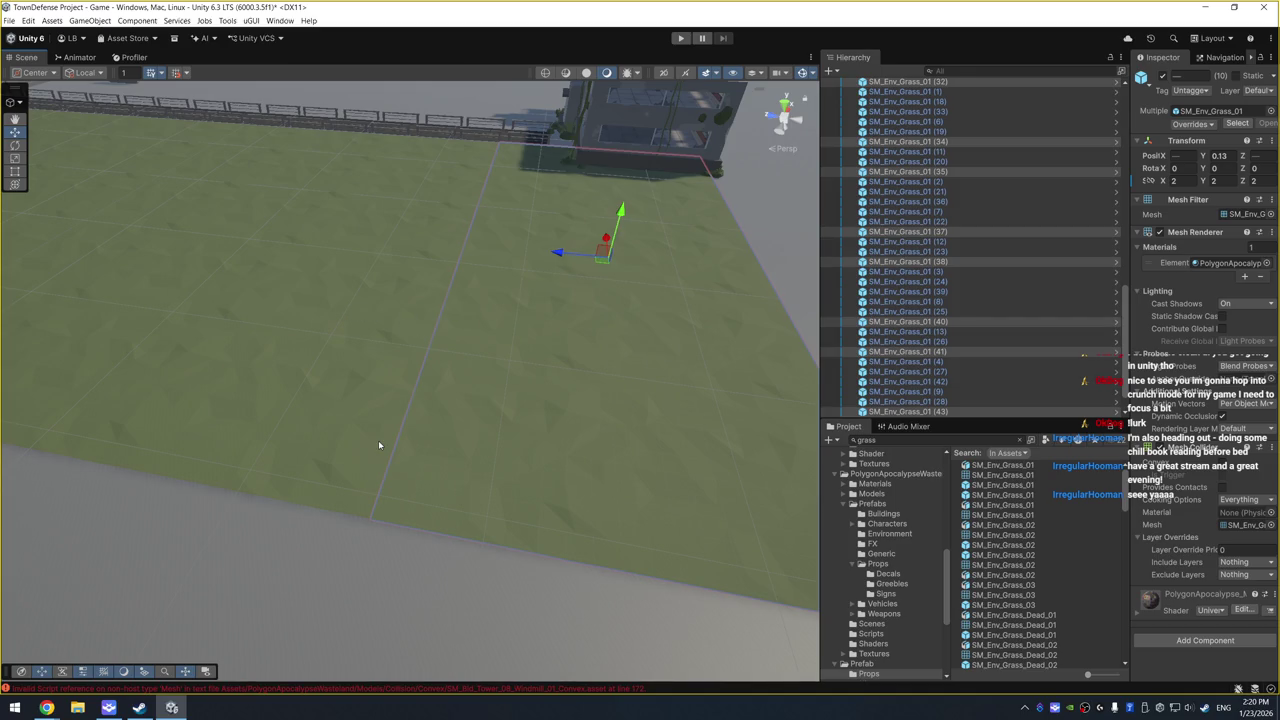
Step: Duplicate a grass tile, box-select a group of tiles, and shift them to close the gap
left_click(379, 445)
scroll(486, 329, "down", 5)
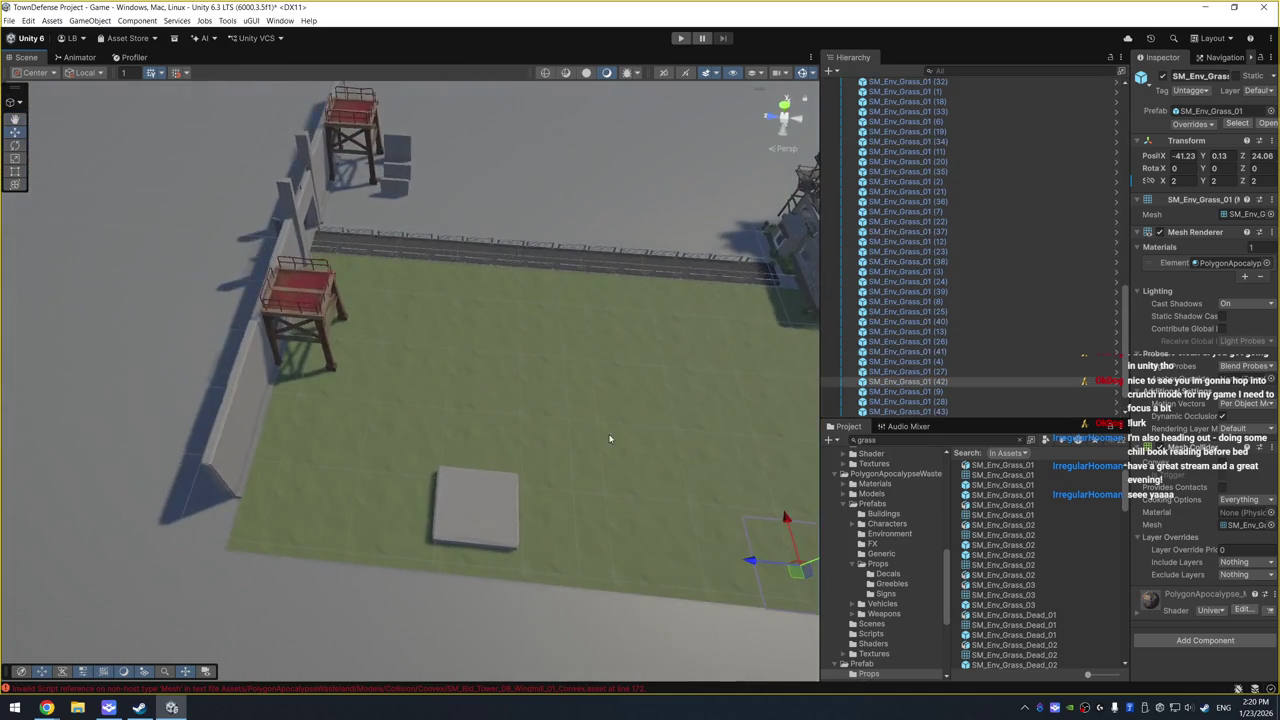
scroll(610, 432, "up", 3)
scroll(625, 440, "down", 2)
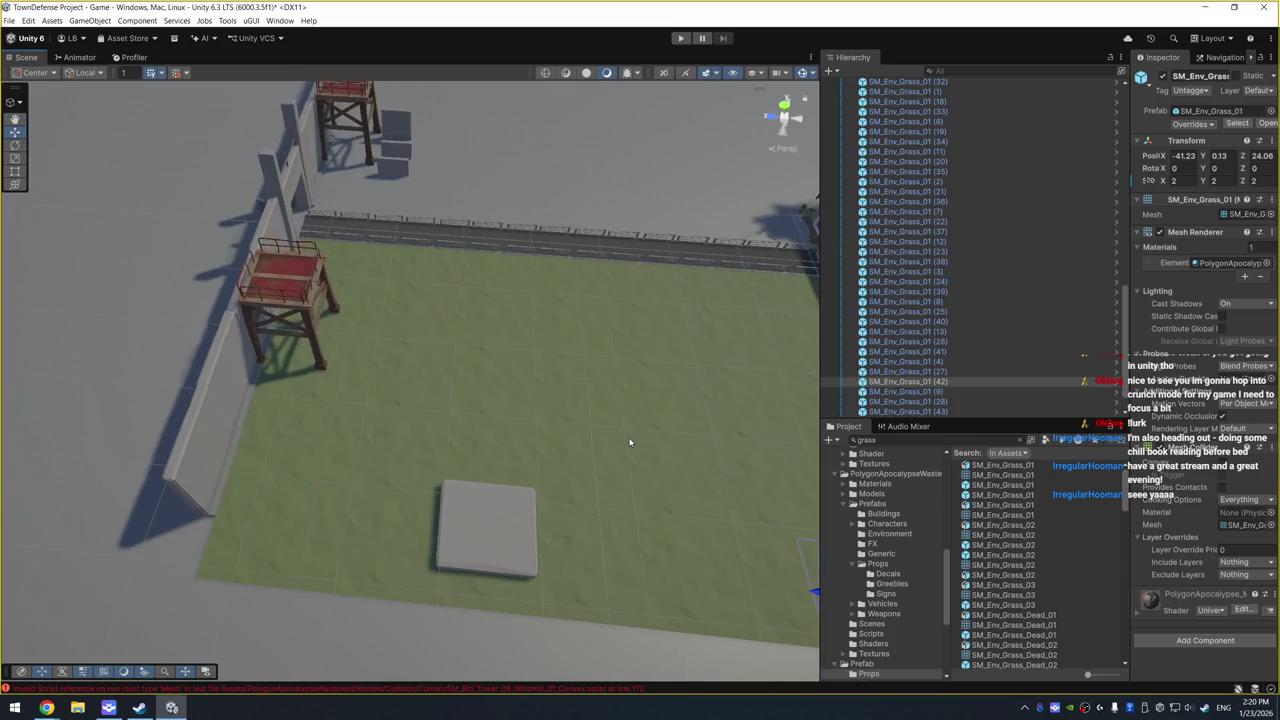
mouse_move(629, 442)
left_mouse_down()
mouse_move(569, 354)
mouse_move(478, 335)
left_mouse_up()
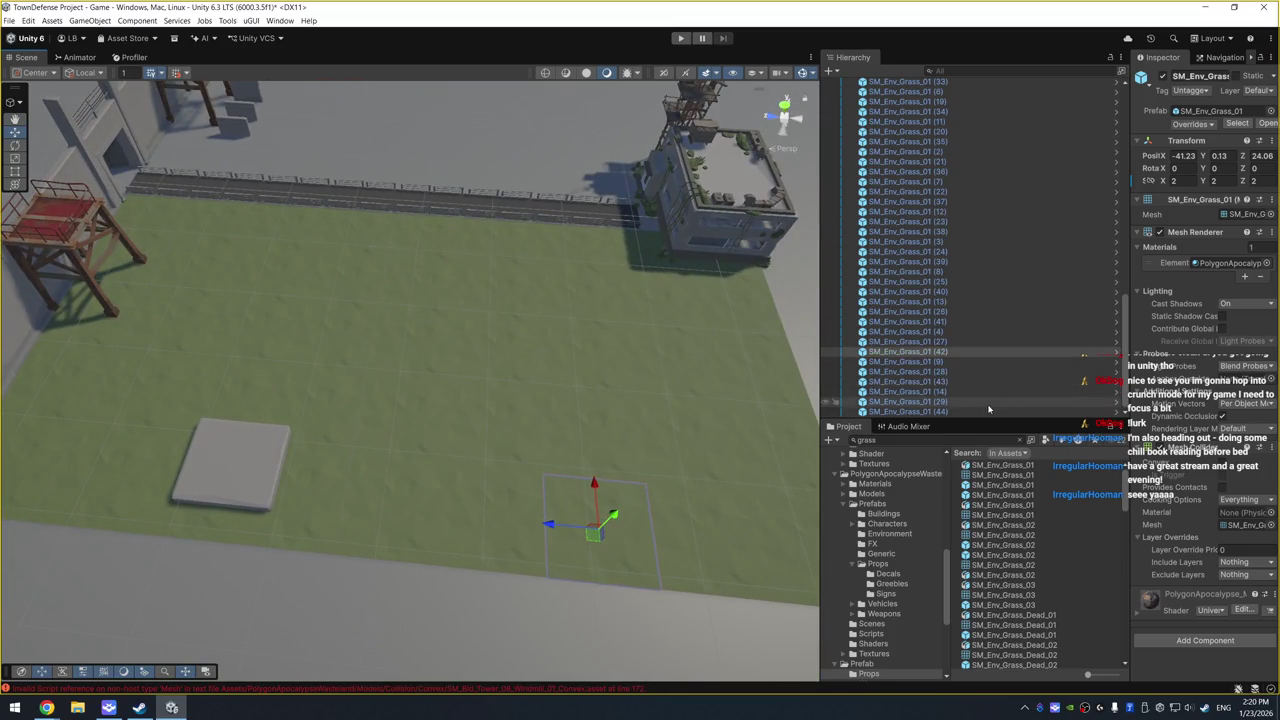
key("ctrl+d")
left_click(995, 222, "shift")
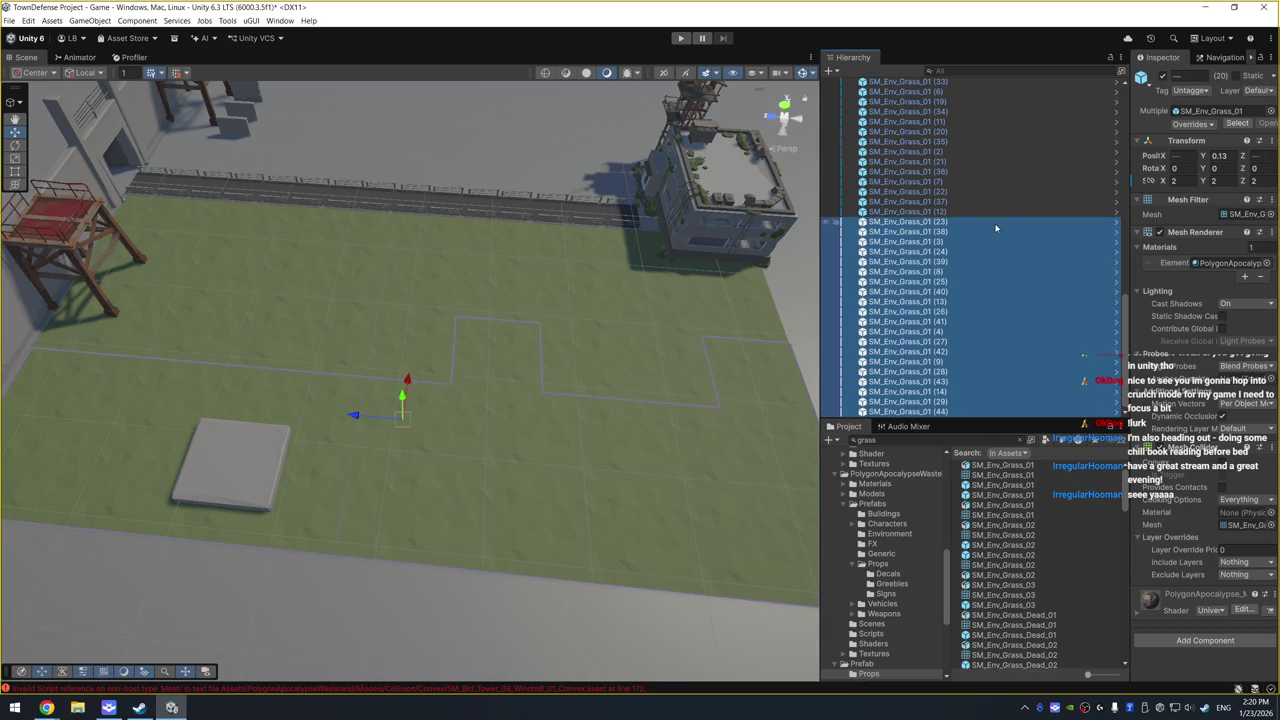
left_click(646, 376)
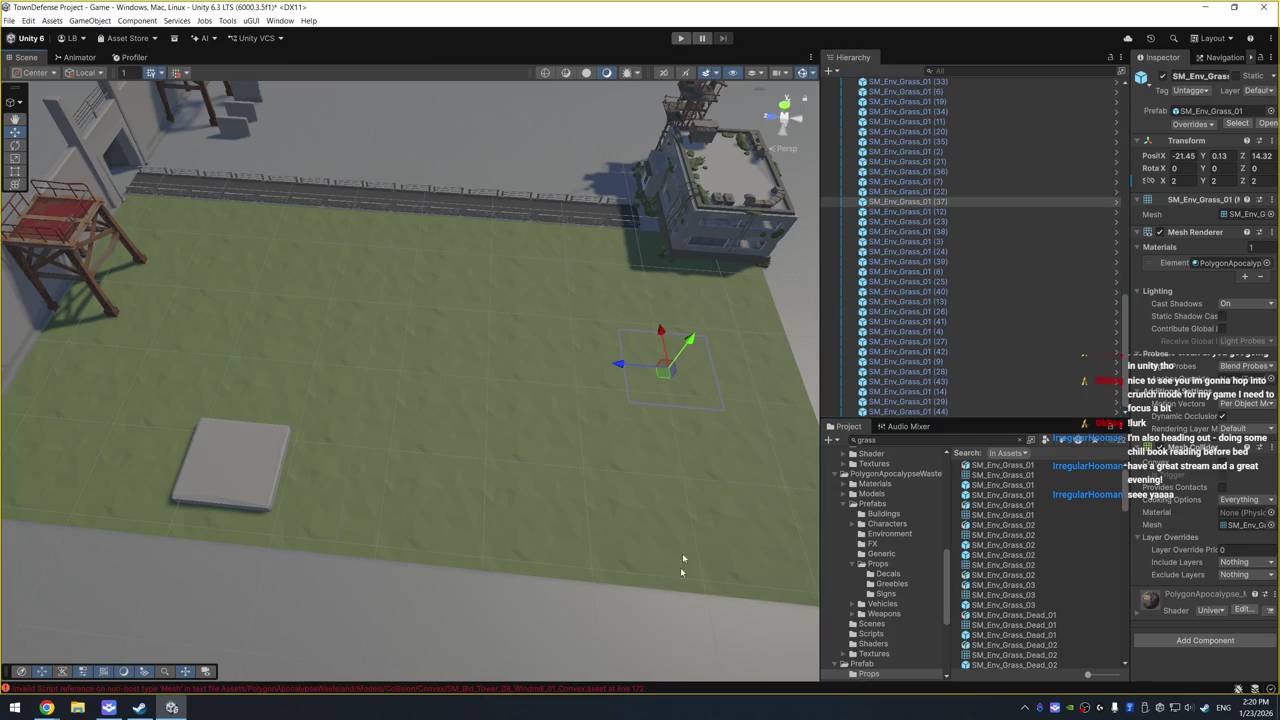
mouse_move(797, 528)
left_mouse_down()
mouse_move(634, 297)
mouse_move(457, 206)
mouse_move(391, 144)
left_mouse_up()
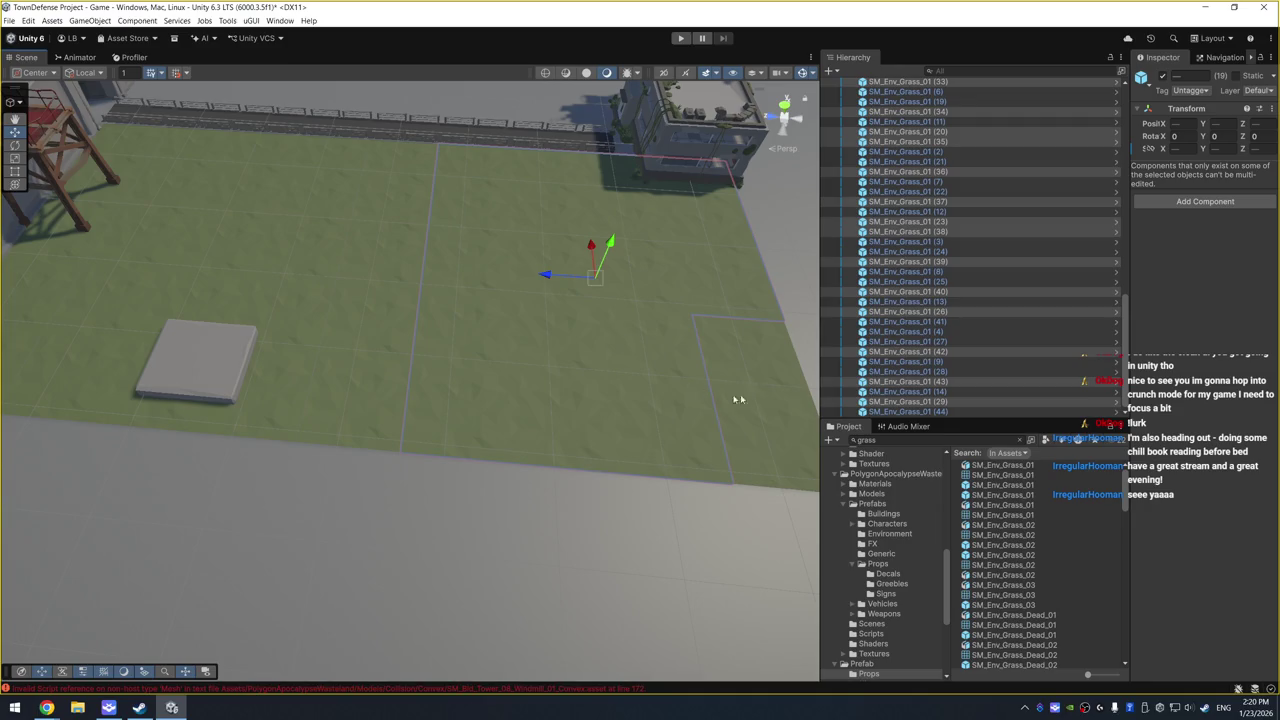
left_click(778, 428, "shift")
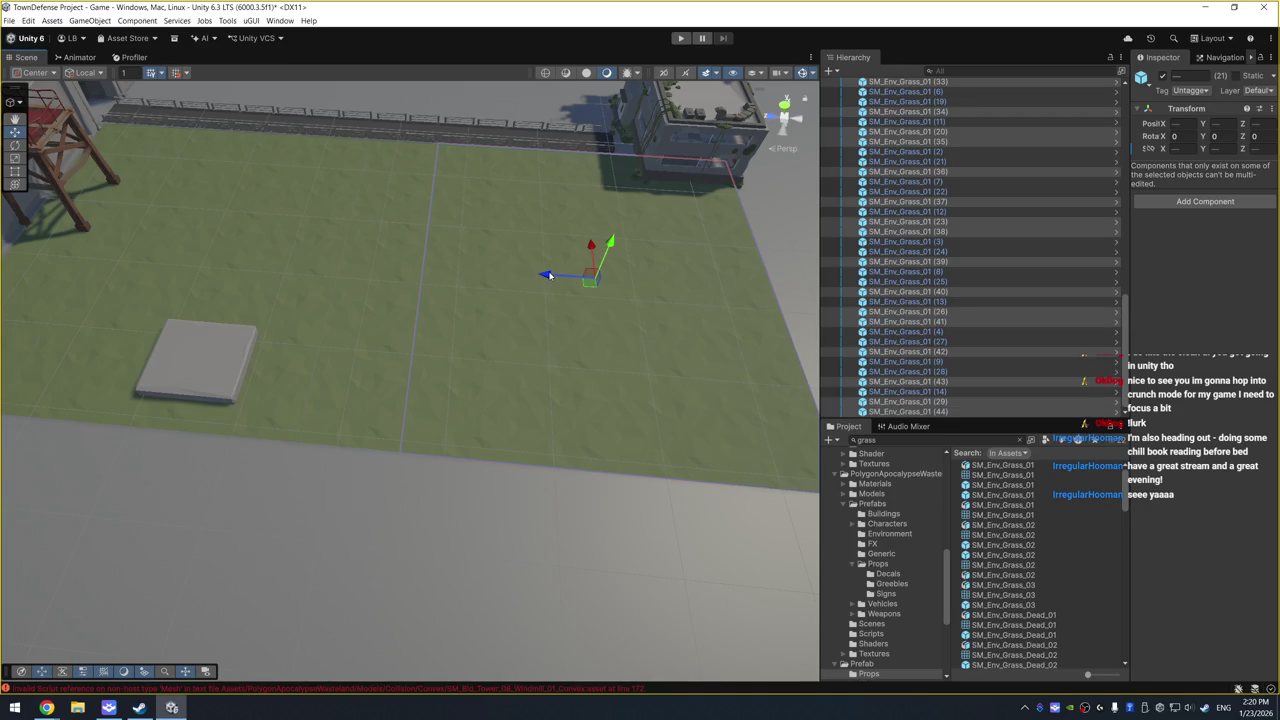
left_click_drag(548, 275, 543, 275)
Step: Select the 2x2 Platform and frame it in the Scene view
left_click(384, 361)
mouse_move(384, 361)
left_mouse_down()
mouse_move(414, 267)
mouse_move(340, 316)
mouse_move(447, 412)
mouse_move(448, 354)
left_mouse_up()
left_click(340, 316)
key("f")
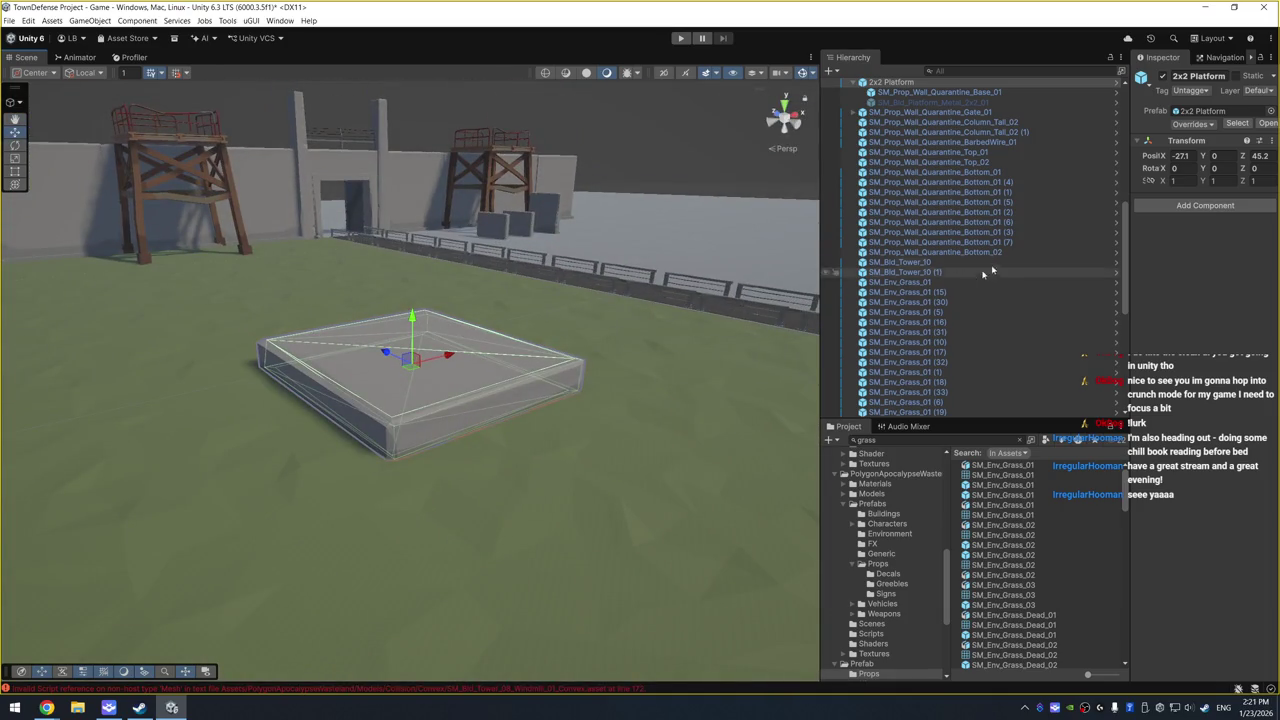
Step: Lower the SM_Prop_Wall_Quarantine_Base_01 box into the grass to Position Y about -0.98
left_click(984, 95)
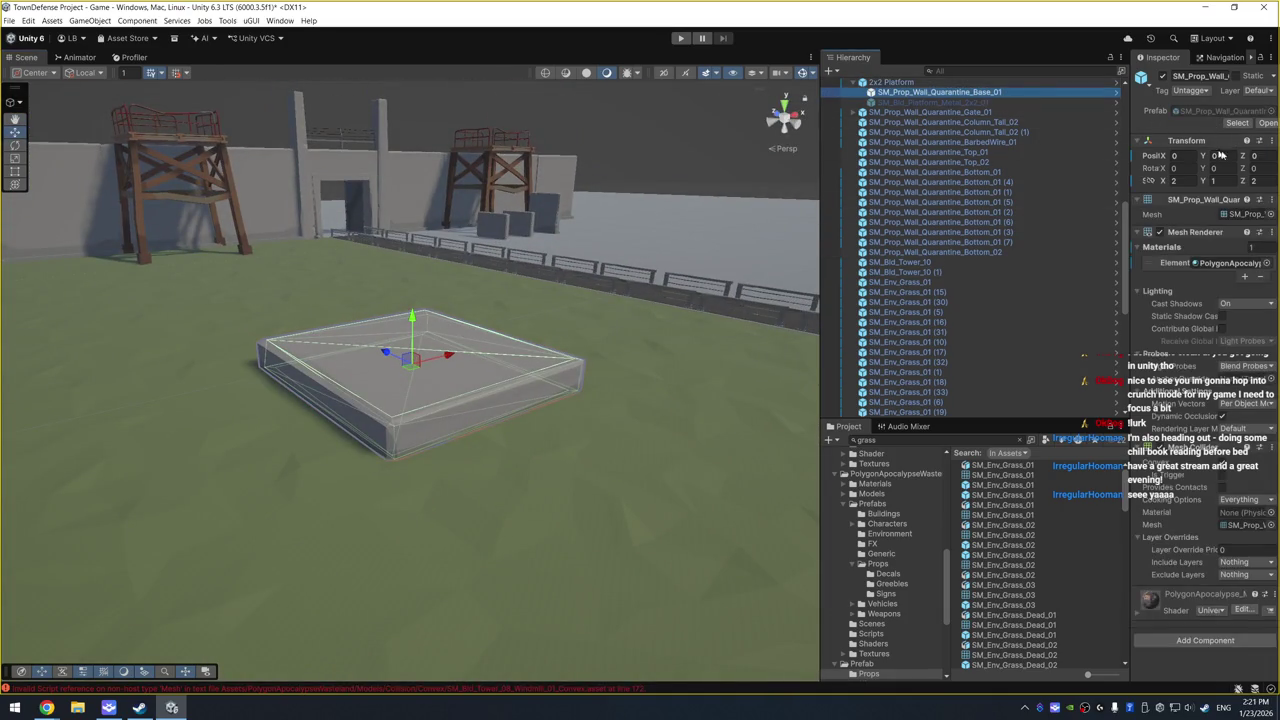
left_click(1224, 155)
type("1")
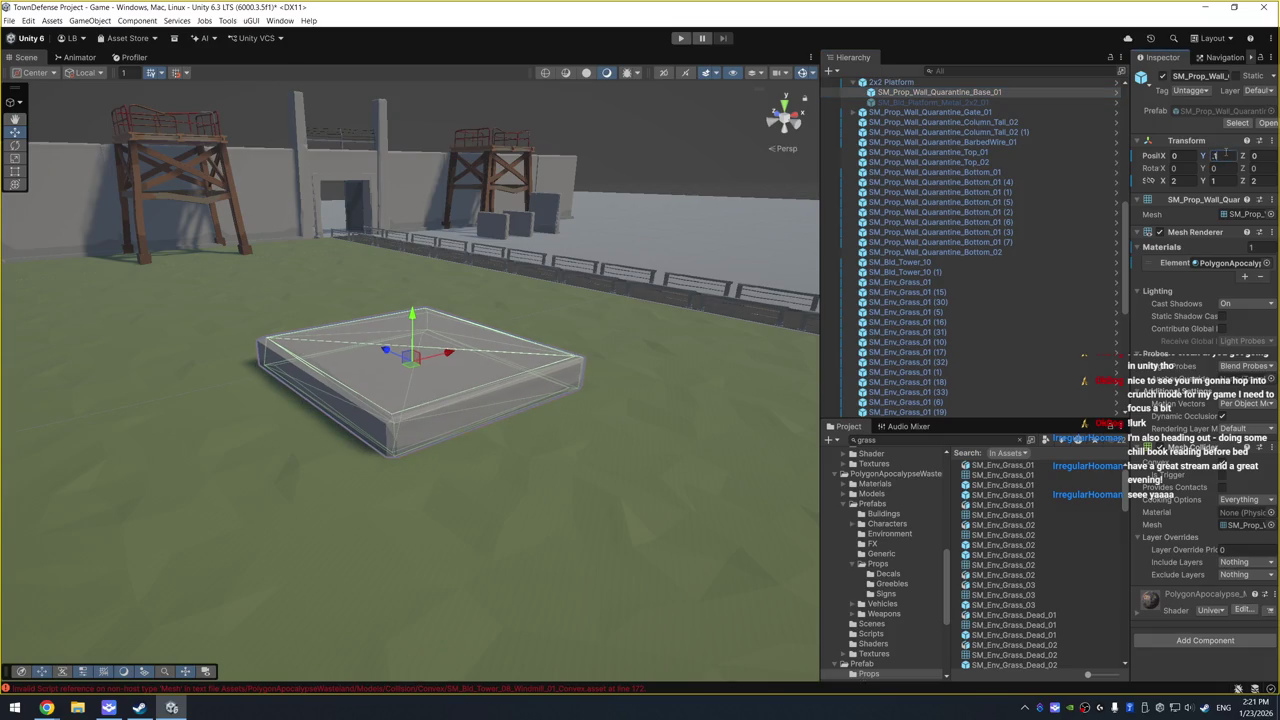
type(".5")
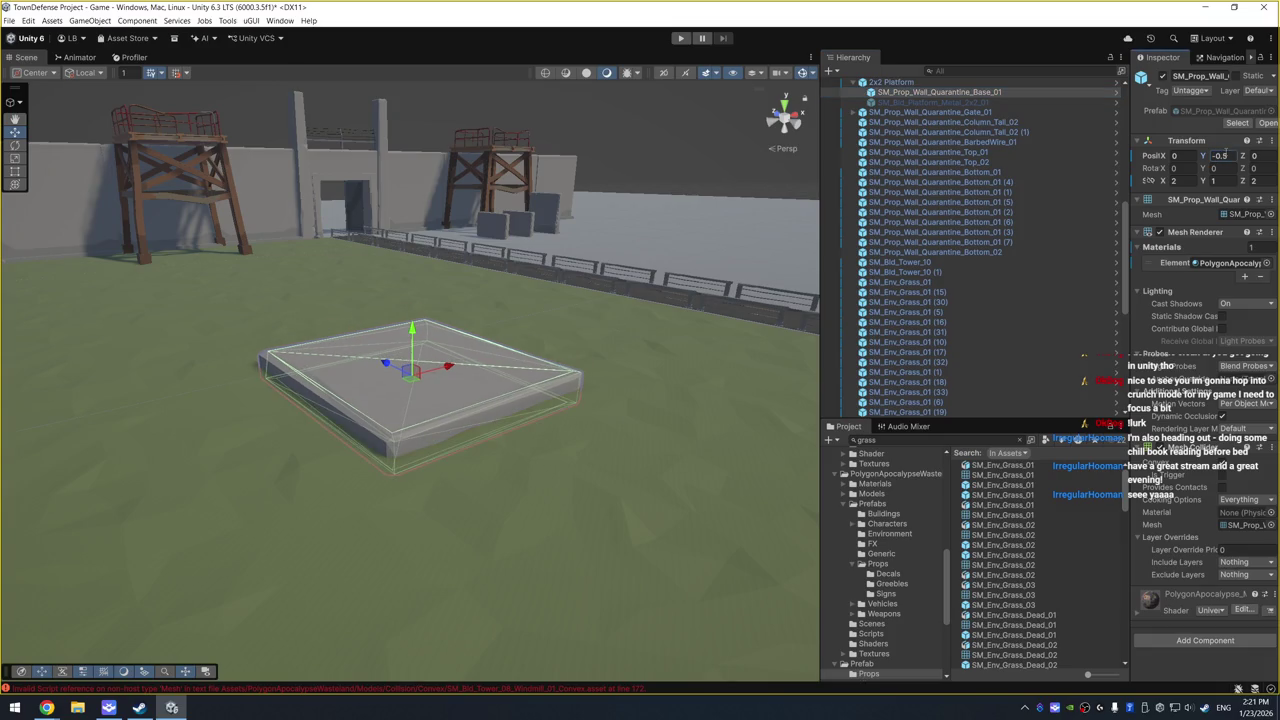
left_click_drag(411, 329, 421, 344)
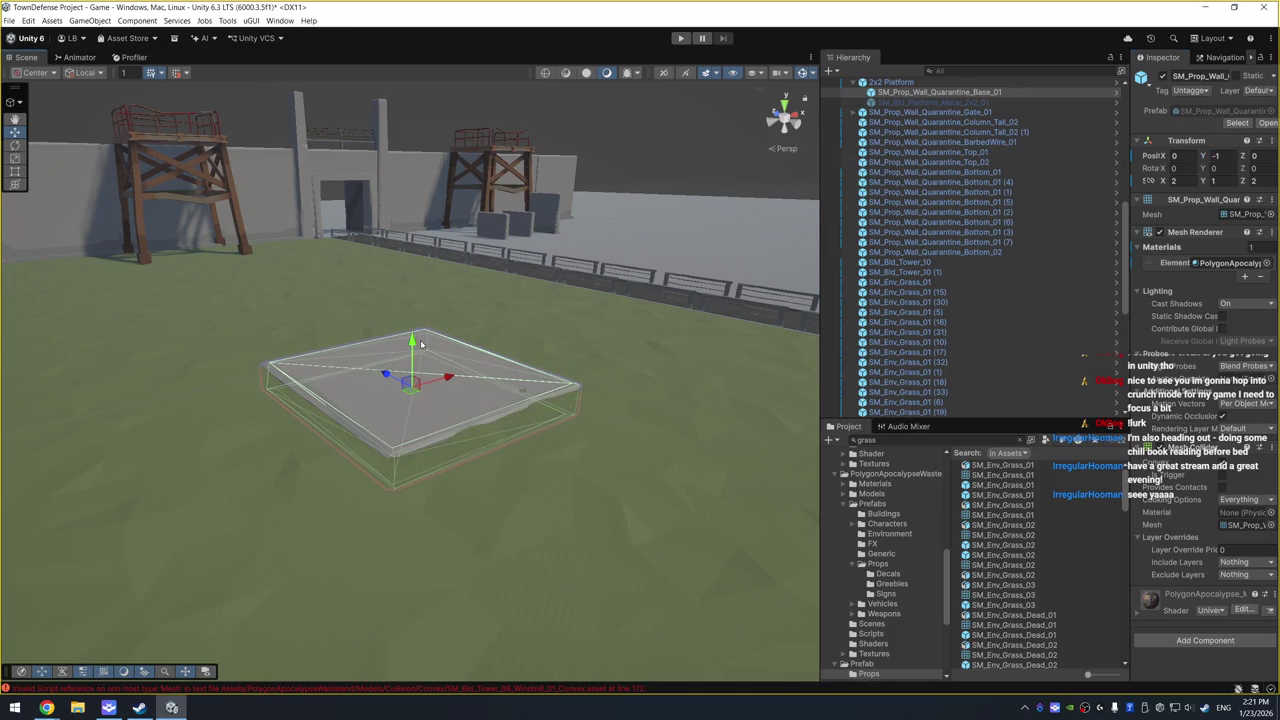
scroll(450, 335, "up", 5)
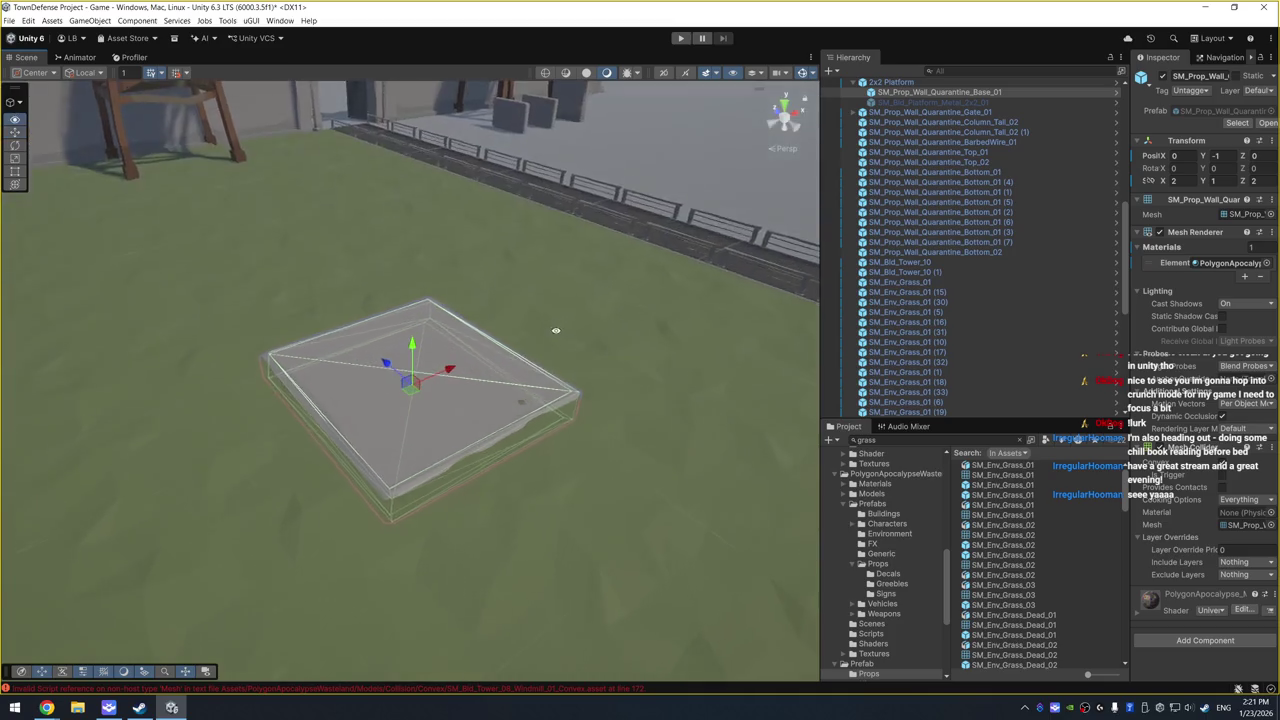
left_click_drag(409, 341, 410, 338)
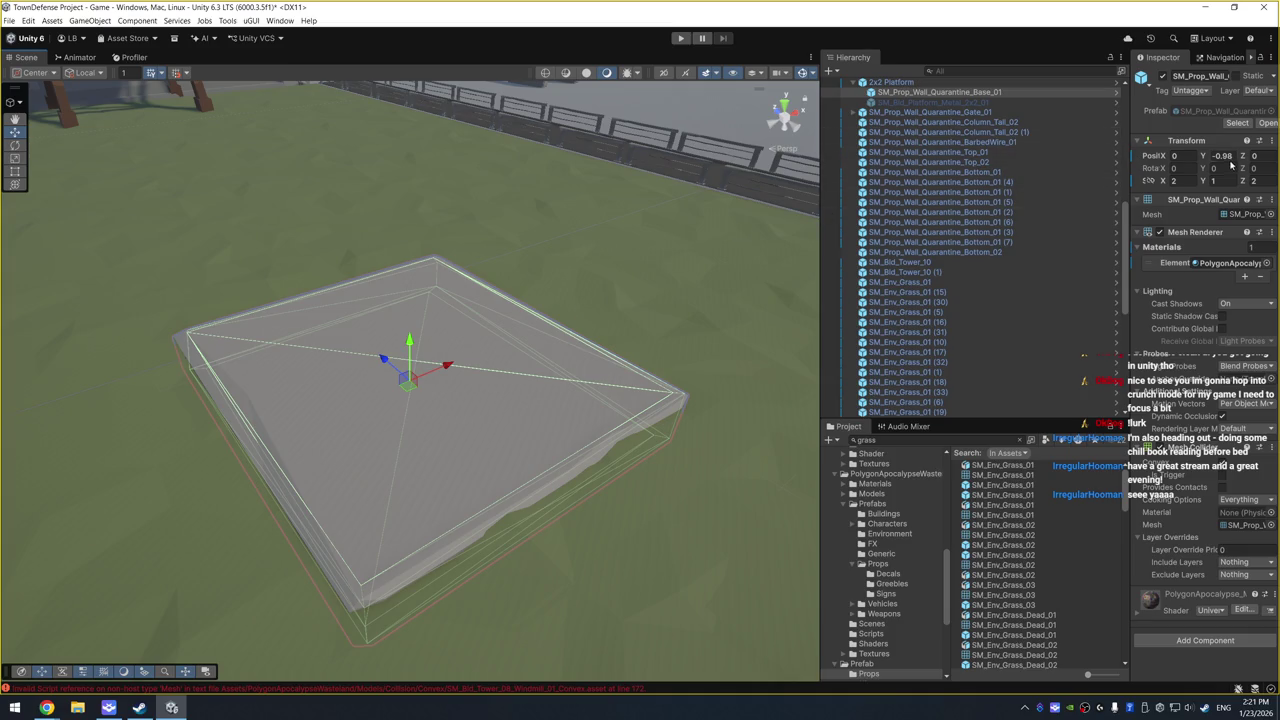
Step: Reselect the 2x2 Platform and pick its hidden metal platform part
left_click(891, 81)
scroll(646, 309, "down", 3)
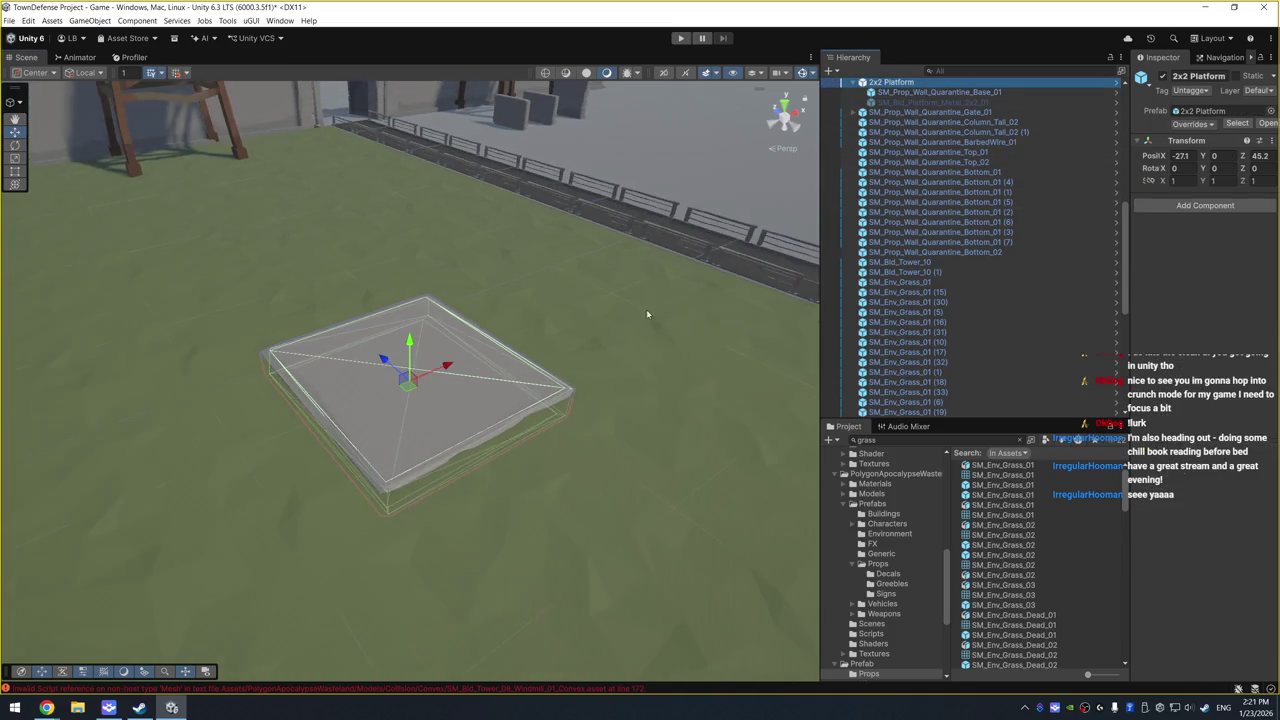
left_click_drag(646, 309, 462, 352)
scroll(462, 352, "down", 3)
left_click(930, 101)
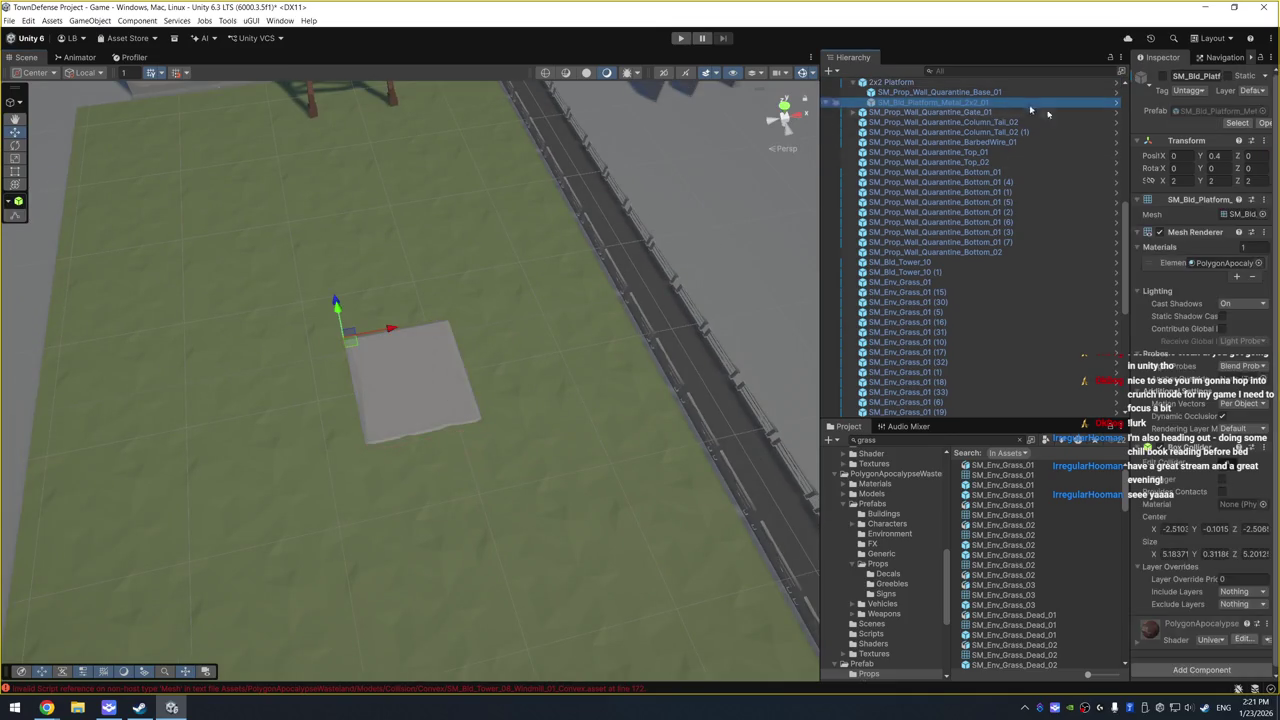
Step: Re-enable the 2x2 metal platform plate, set it beside the base box and lower it to Y 0.29
left_click(1162, 77)
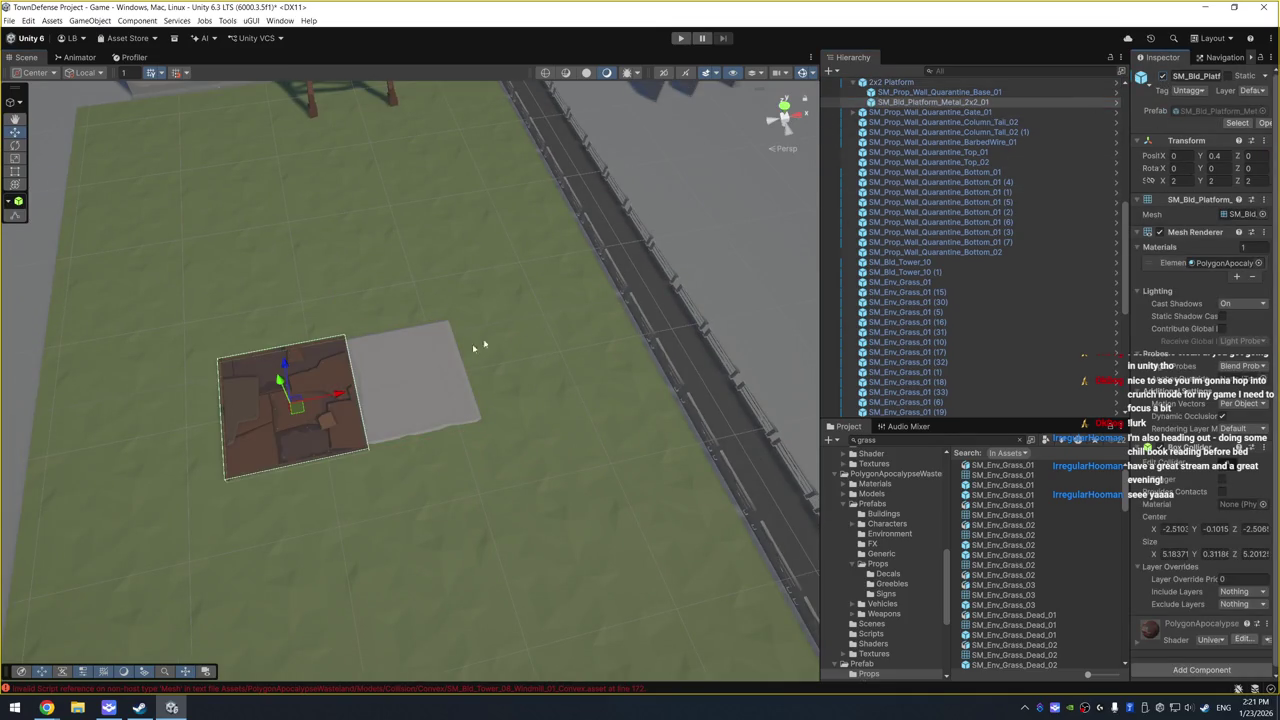
left_click_drag(338, 398, 462, 373)
scroll(462, 373, "up", 3)
mouse_move(529, 351)
left_mouse_down()
mouse_move(523, 229)
mouse_move(553, 244)
mouse_move(540, 250)
left_mouse_up()
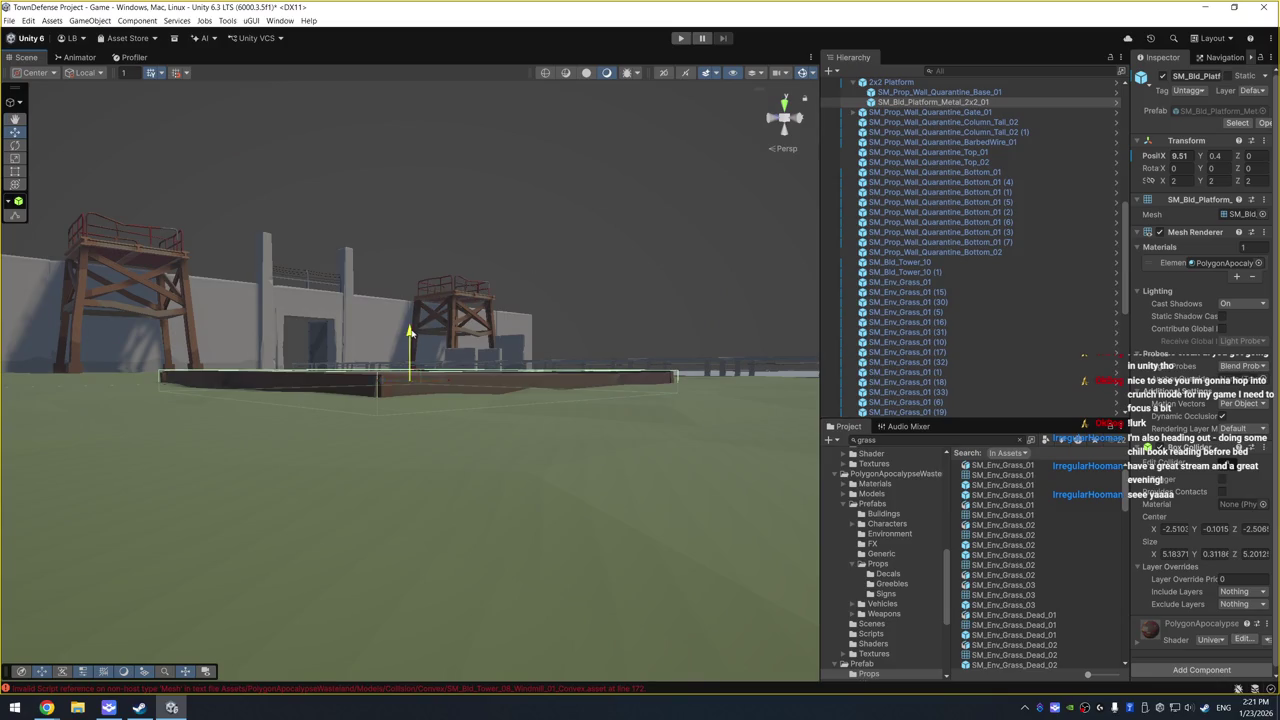
left_click_drag(410, 338, 417, 345)
left_click_drag(455, 285, 478, 317)
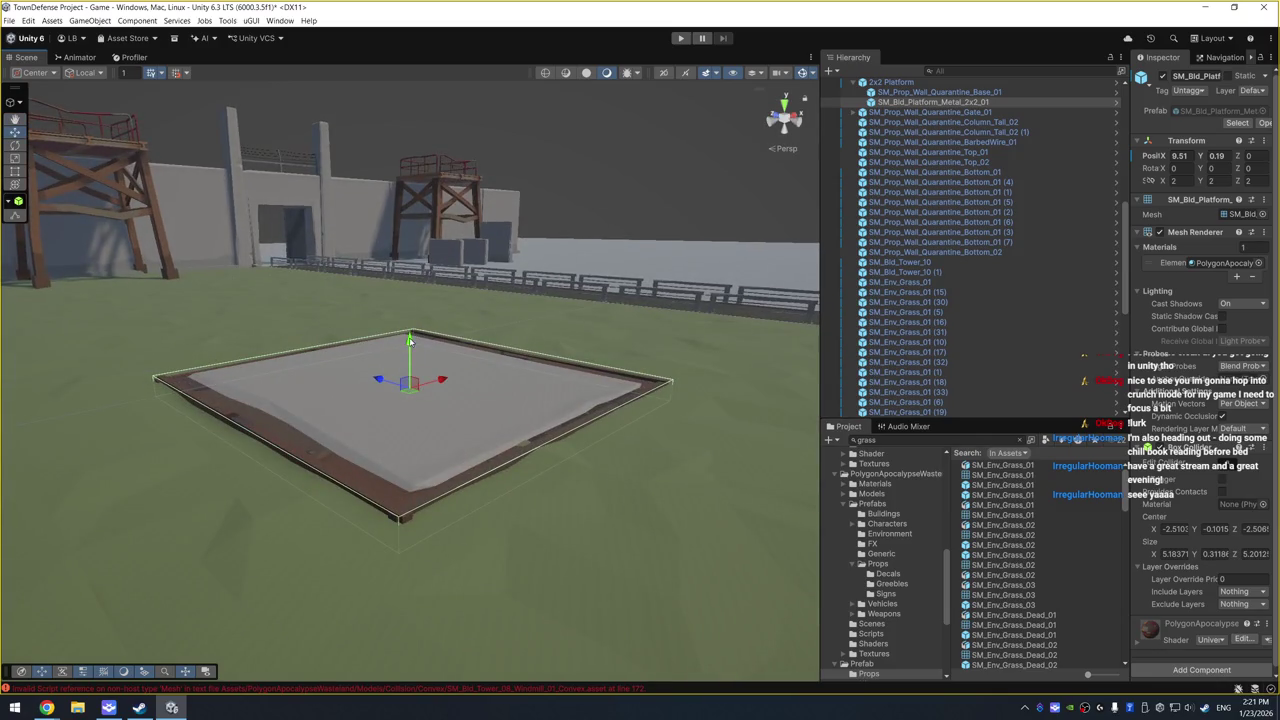
left_click_drag(409, 341, 419, 337)
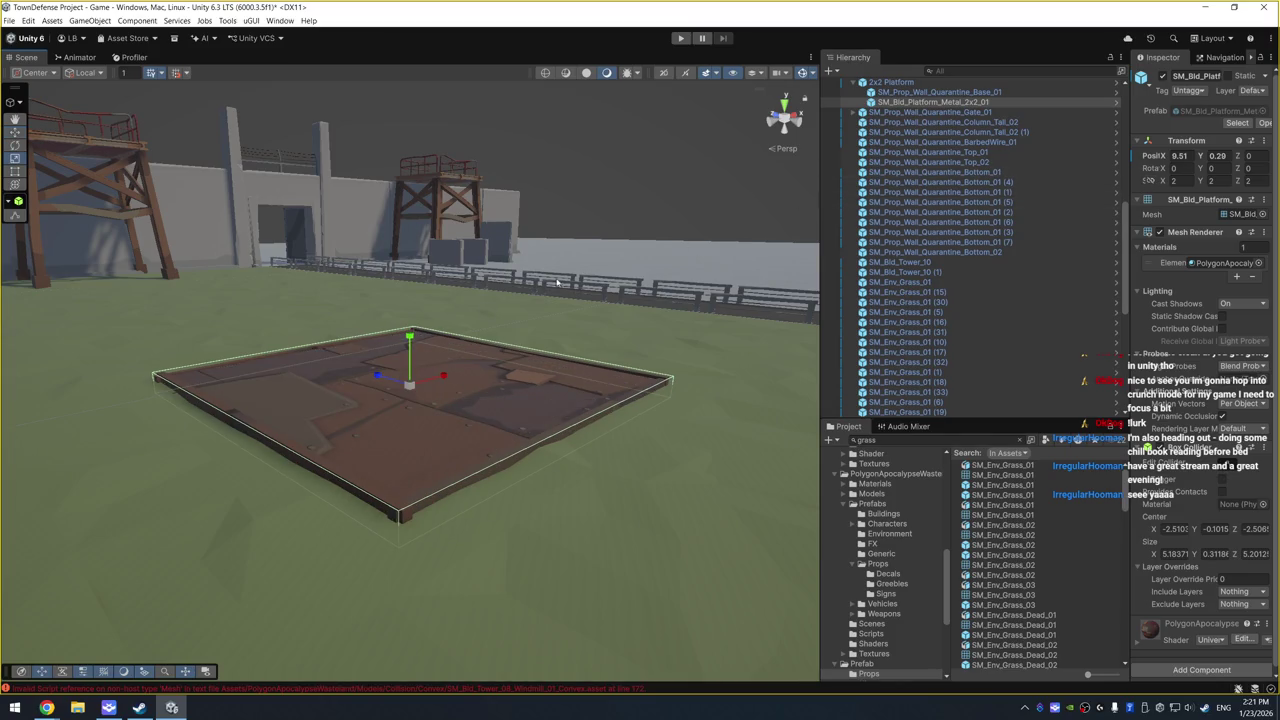
left_click(980, 92)
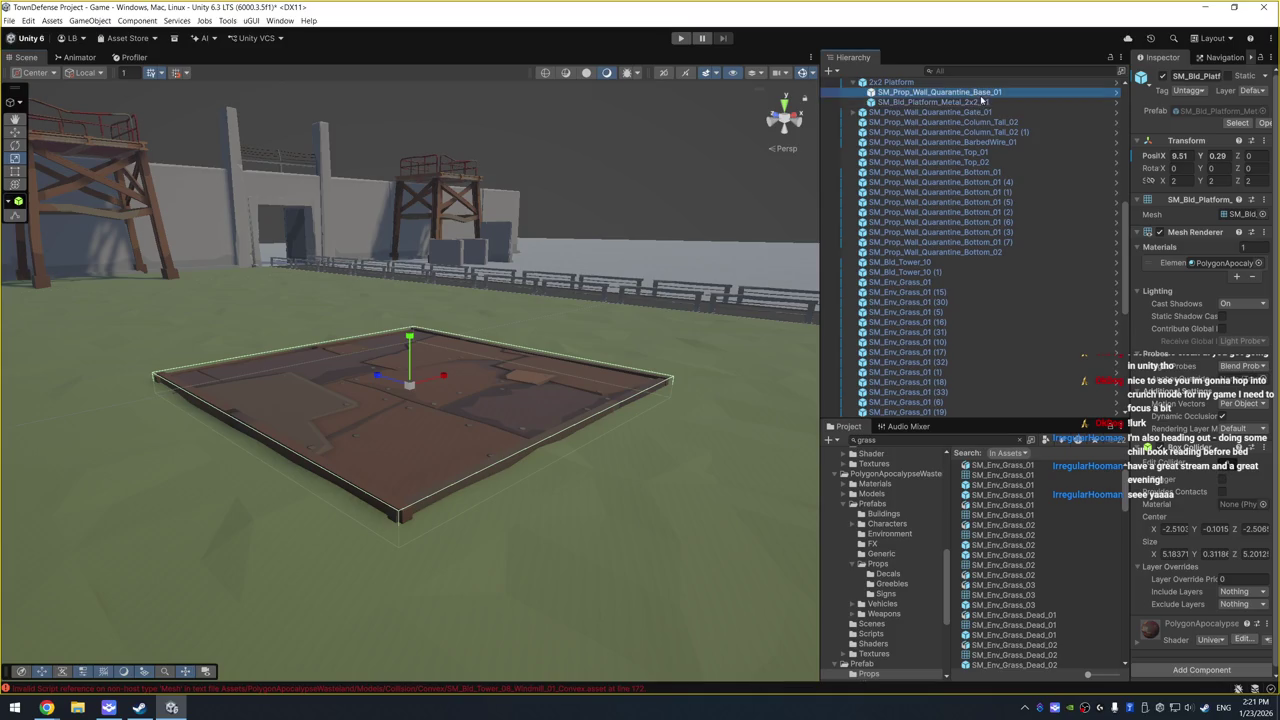
Step: Lower the wall base piece slightly, to about Y -1.15
mouse_move(591, 240)
left_mouse_down()
mouse_move(590, 262)
mouse_move(422, 394)
mouse_move(412, 384)
mouse_move(426, 389)
mouse_move(608, 257)
mouse_move(482, 313)
left_mouse_up()
left_click_drag(412, 353, 415, 356)
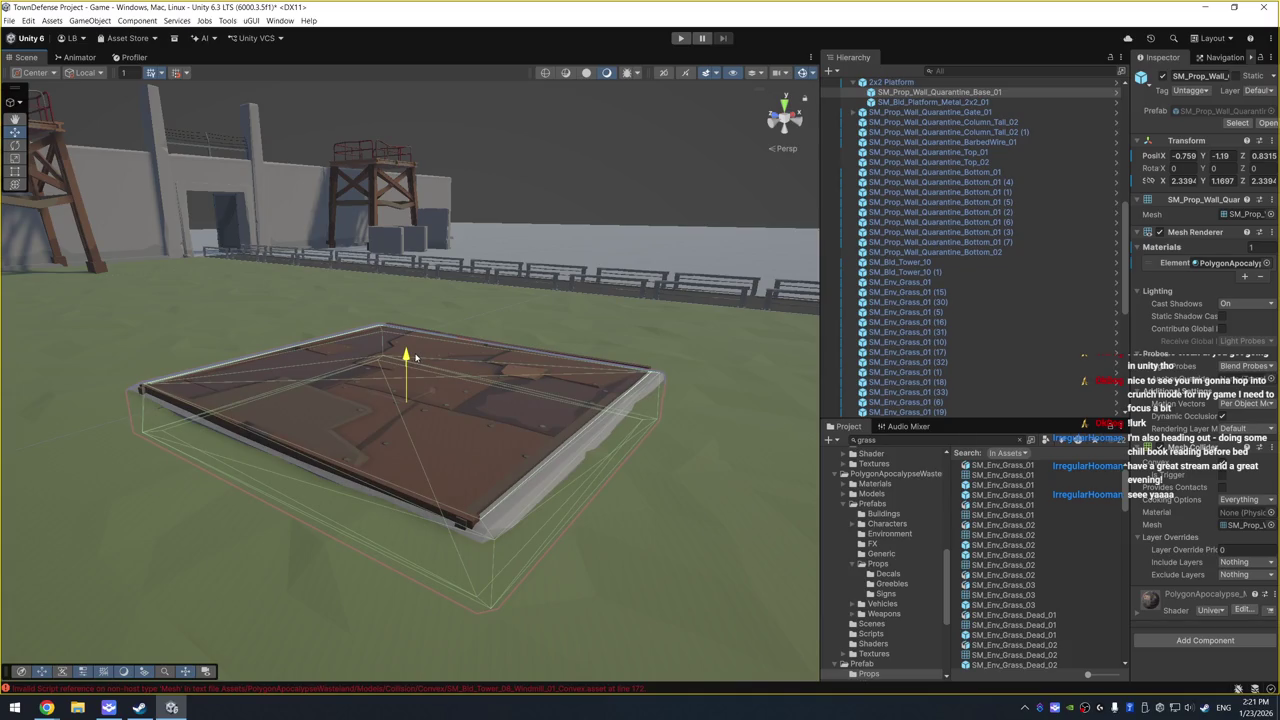
left_click_drag(415, 356, 415, 355)
left_click_drag(572, 244, 560, 320)
Step: Deactivate SM_Bld_Platform_Metal_2x2_01 so only the plain grey base shows
key("alt+shift+a")
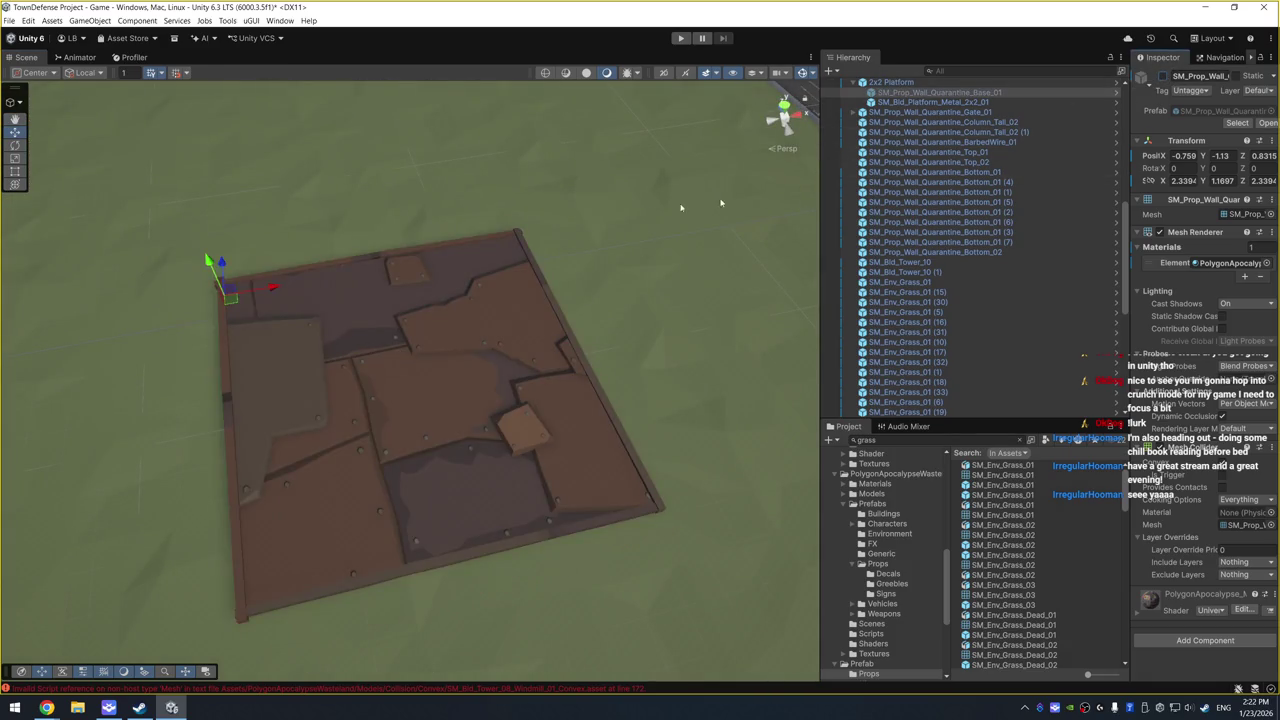
left_click(1162, 77)
left_click(1108, 102)
key("alt+shift+a")
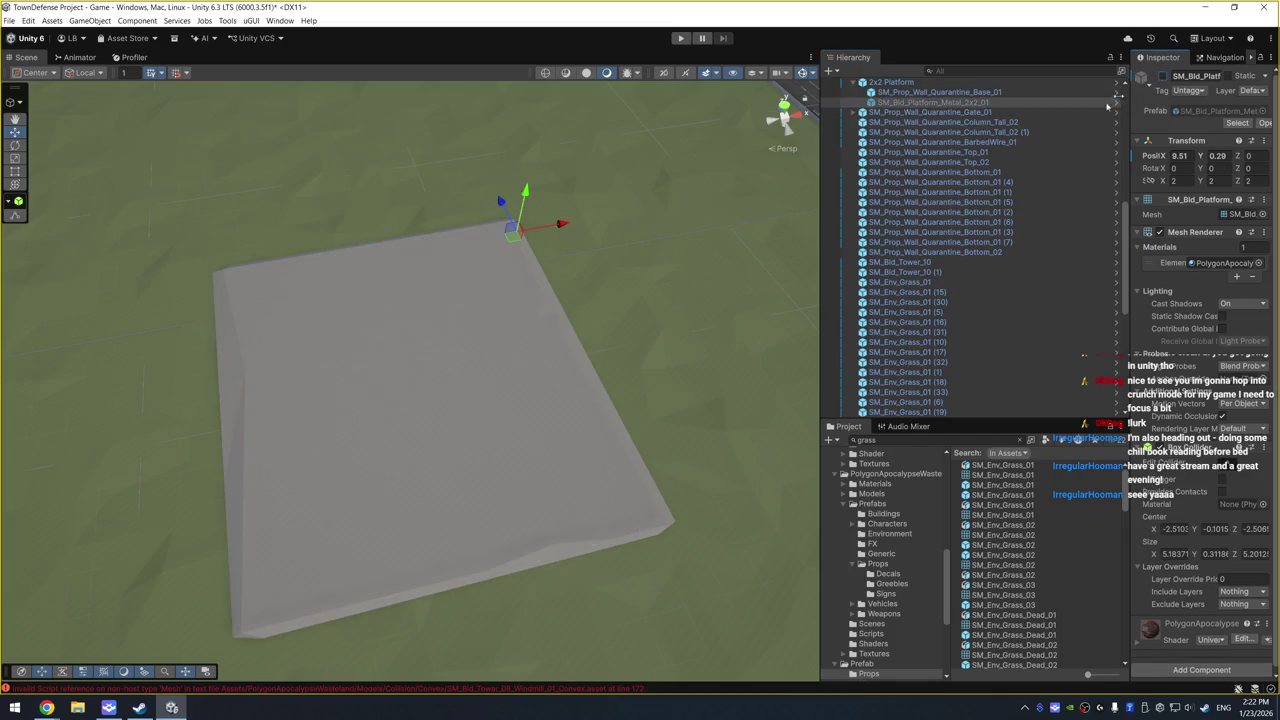
mouse_move(731, 283)
left_mouse_down()
mouse_move(651, 286)
mouse_move(649, 183)
mouse_move(608, 323)
mouse_move(586, 300)
mouse_move(623, 257)
mouse_move(621, 298)
left_mouse_up()
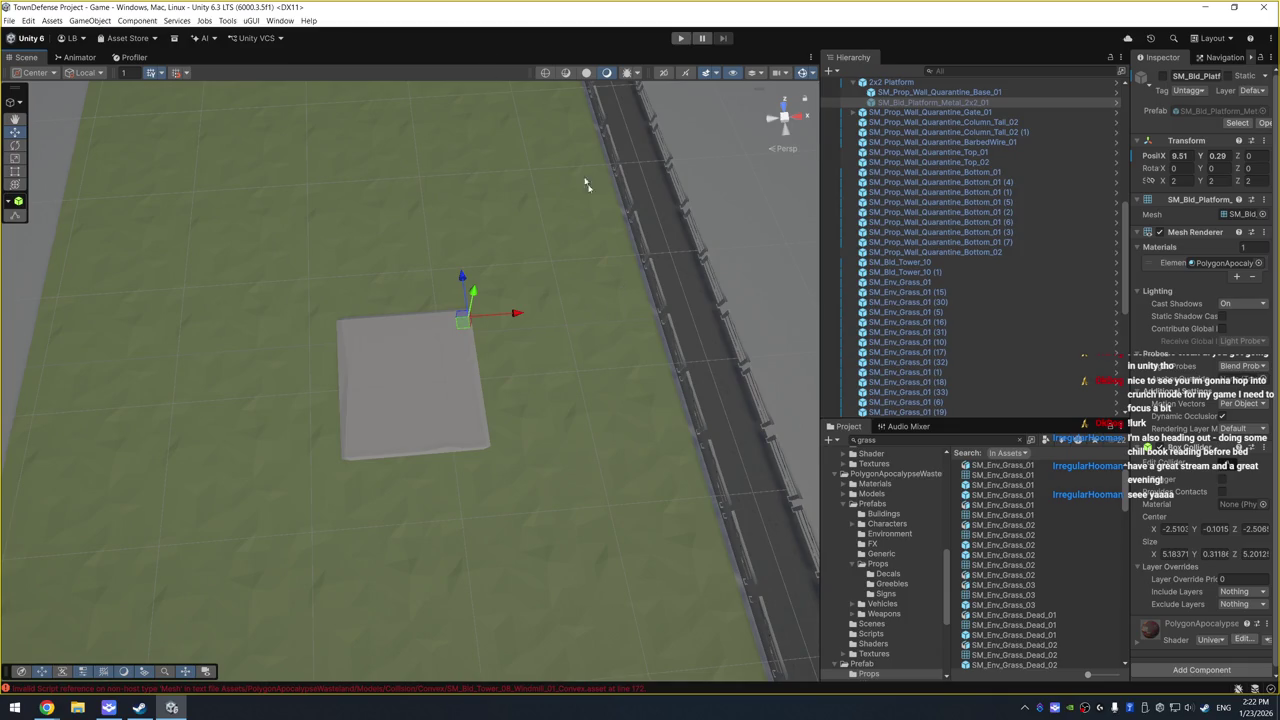
Step: Get an overhead view of the lower yard's road, grey platform and ground plane
scroll(575, 228, "down", 5)
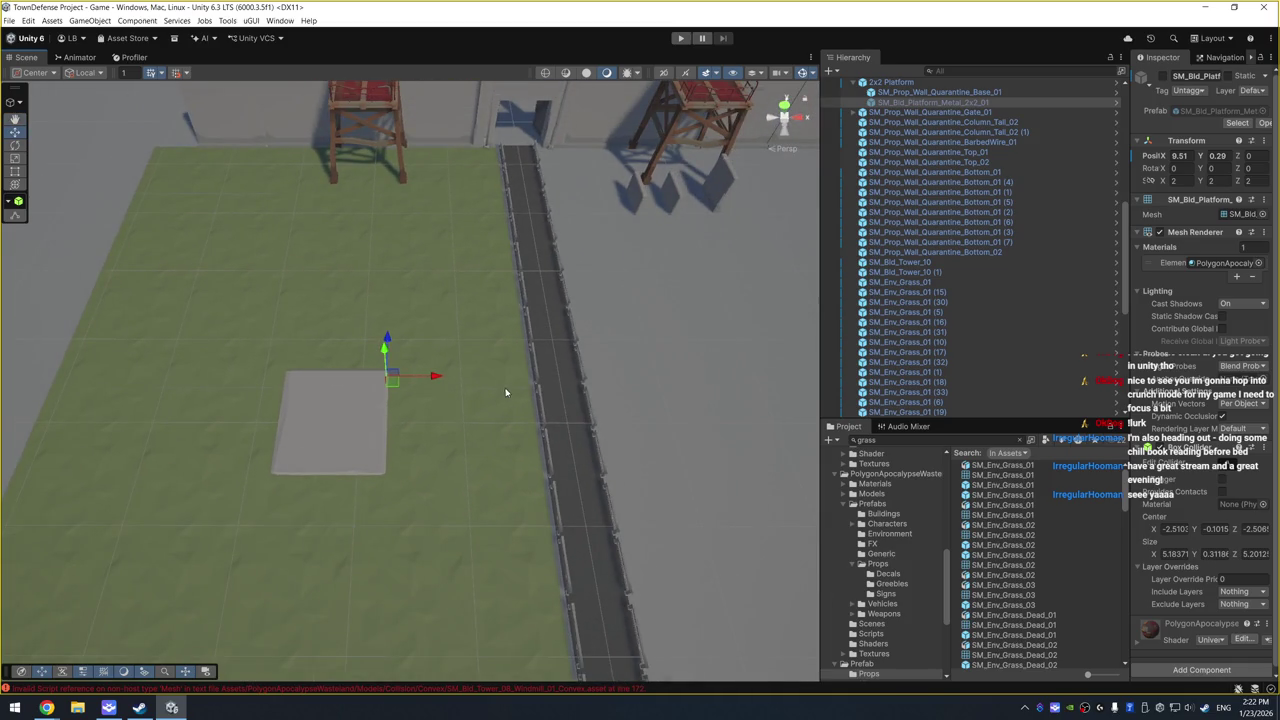
left_click(547, 417)
scroll(540, 420, "down", 2)
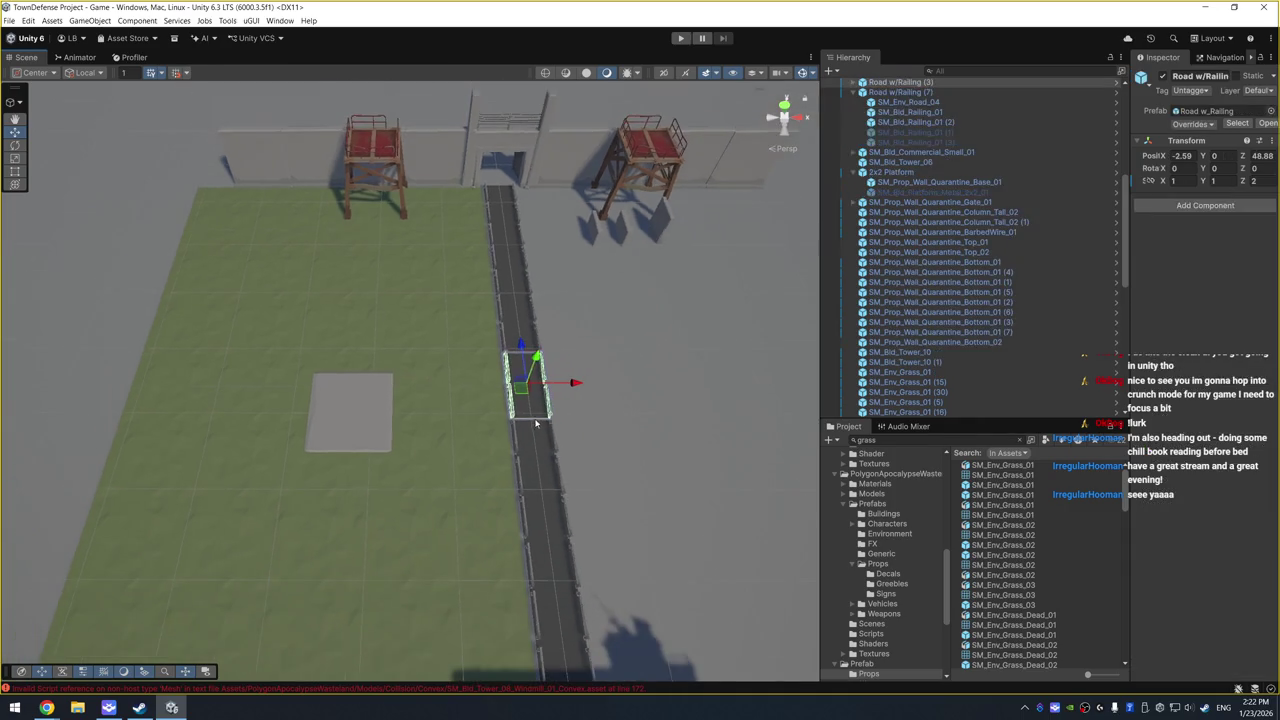
scroll(497, 380, "down", 2)
mouse_move(497, 380)
left_mouse_down()
mouse_move(597, 443)
mouse_move(573, 457)
left_mouse_up()
scroll(597, 443, "down", 2)
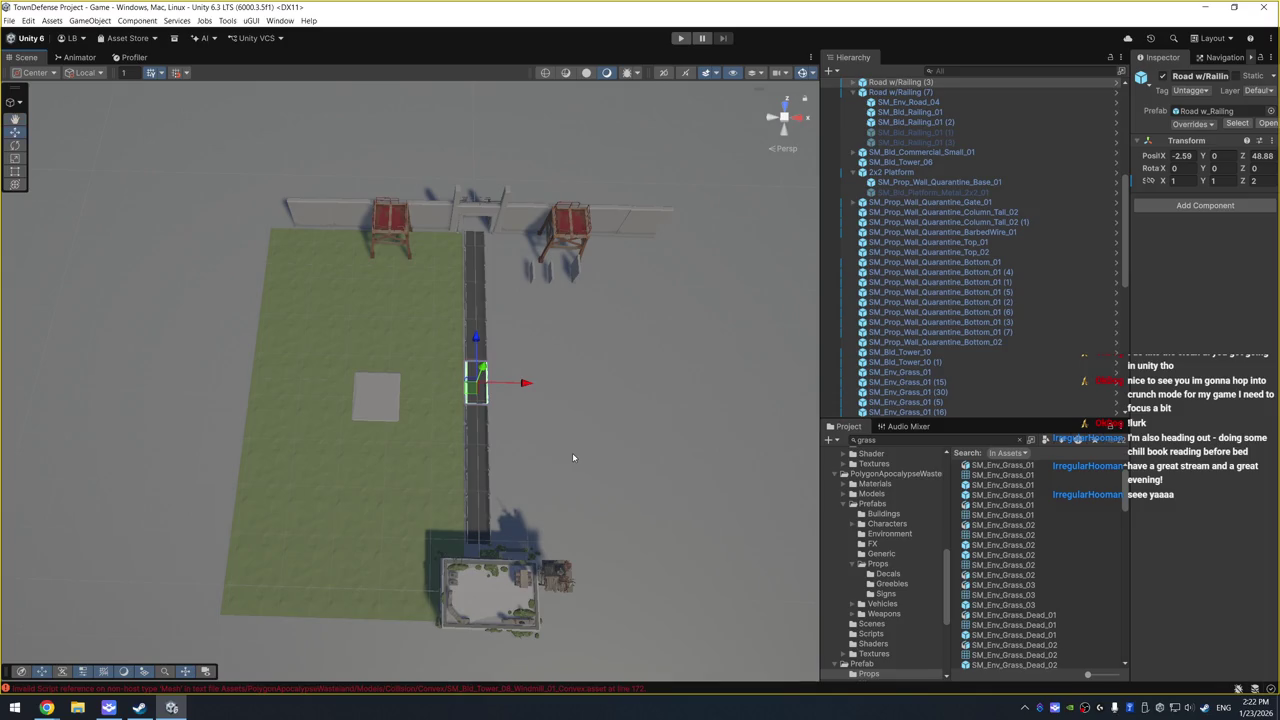
left_click(385, 398)
left_click(538, 376)
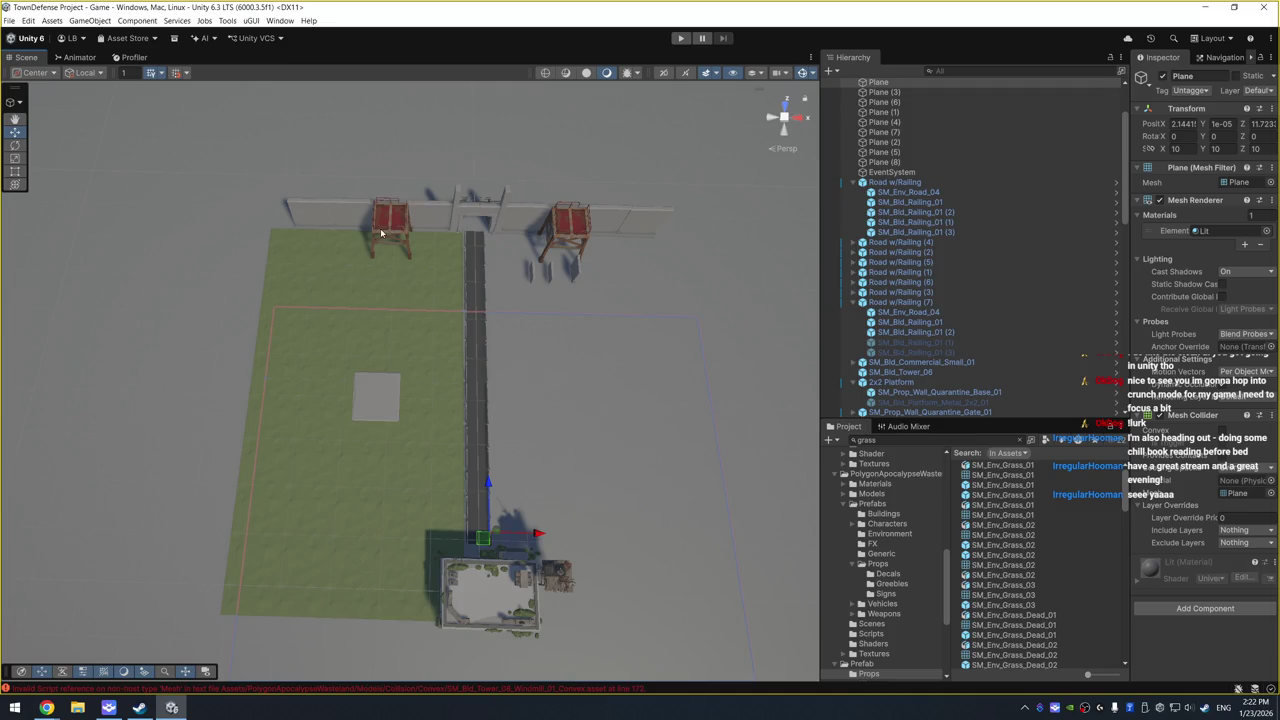
left_click_drag(210, 322, 202, 349)
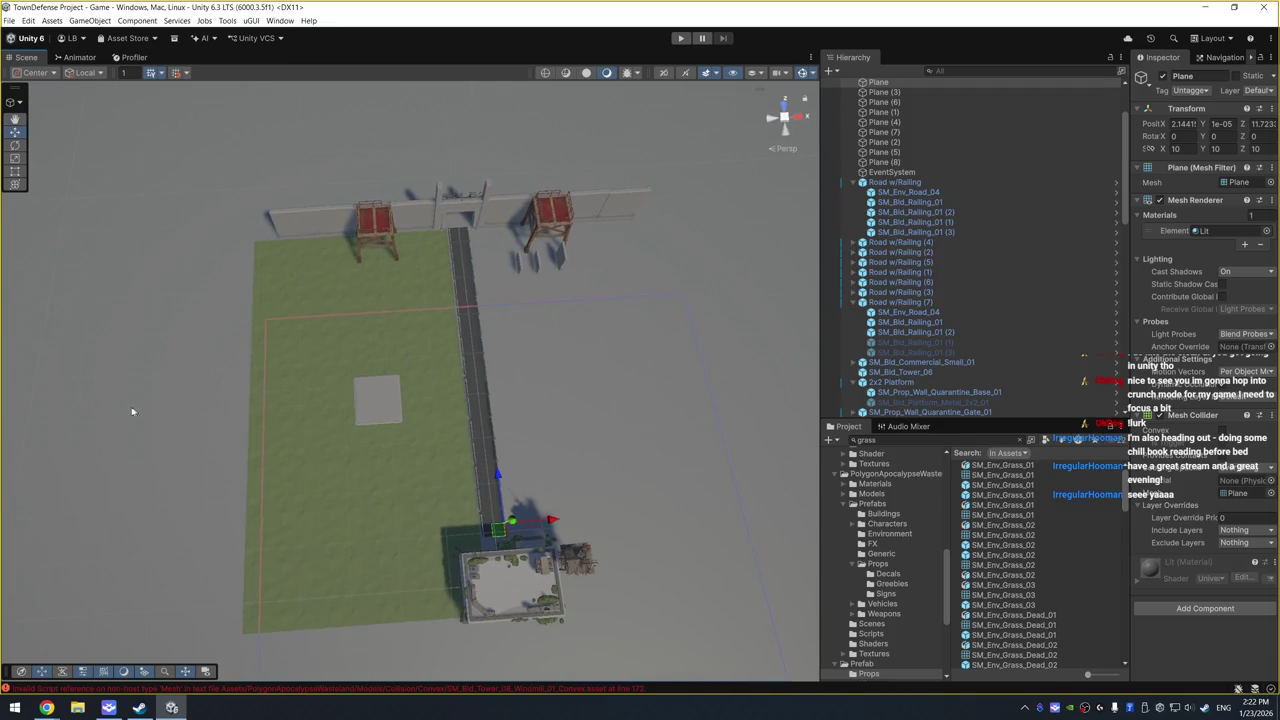
left_click_drag(131, 411, 745, 493)
mouse_move(713, 403)
left_mouse_down()
mouse_move(694, 491)
mouse_move(686, 477)
left_mouse_up()
Step: Duplicate the lower-yard grass tiles and platform with Ctrl+D and move the copies into the upper yard
mouse_move(670, 570)
left_mouse_down()
mouse_move(229, 406)
mouse_move(225, 322)
mouse_move(232, 336)
left_mouse_up()
left_click(507, 350, "shift")
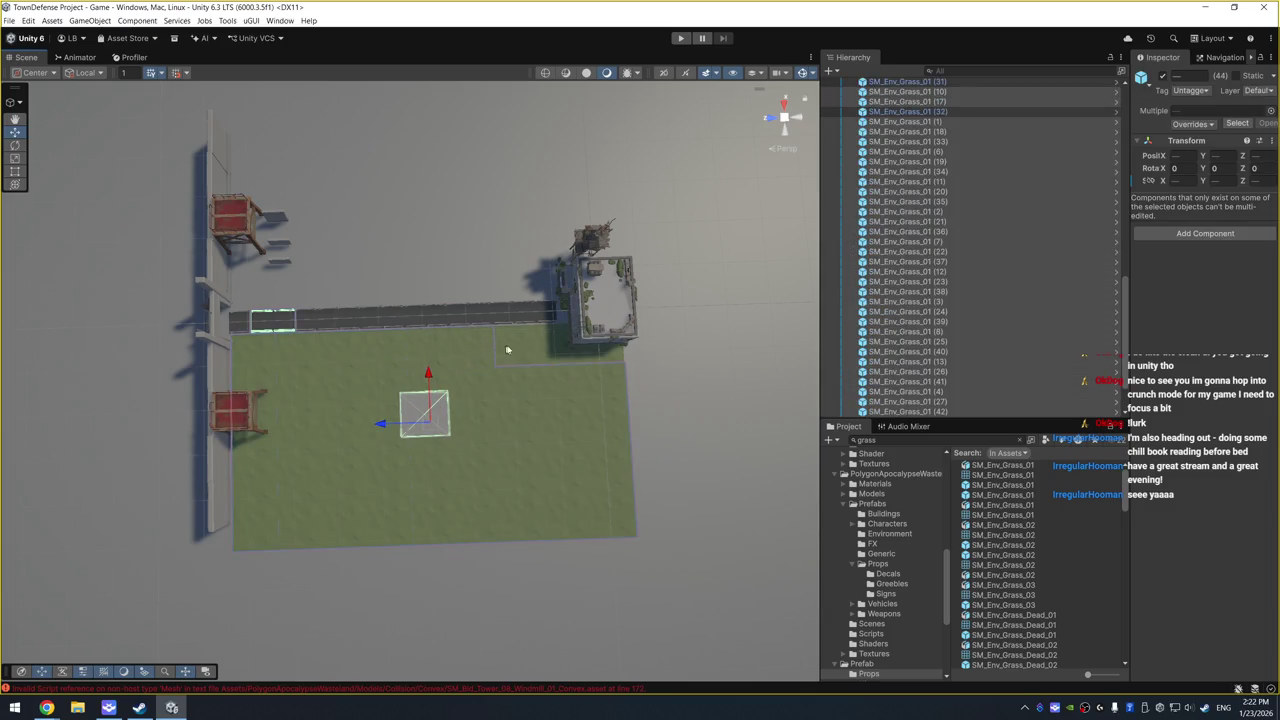
left_click(565, 355, "shift")
left_click(600, 360, "shift")
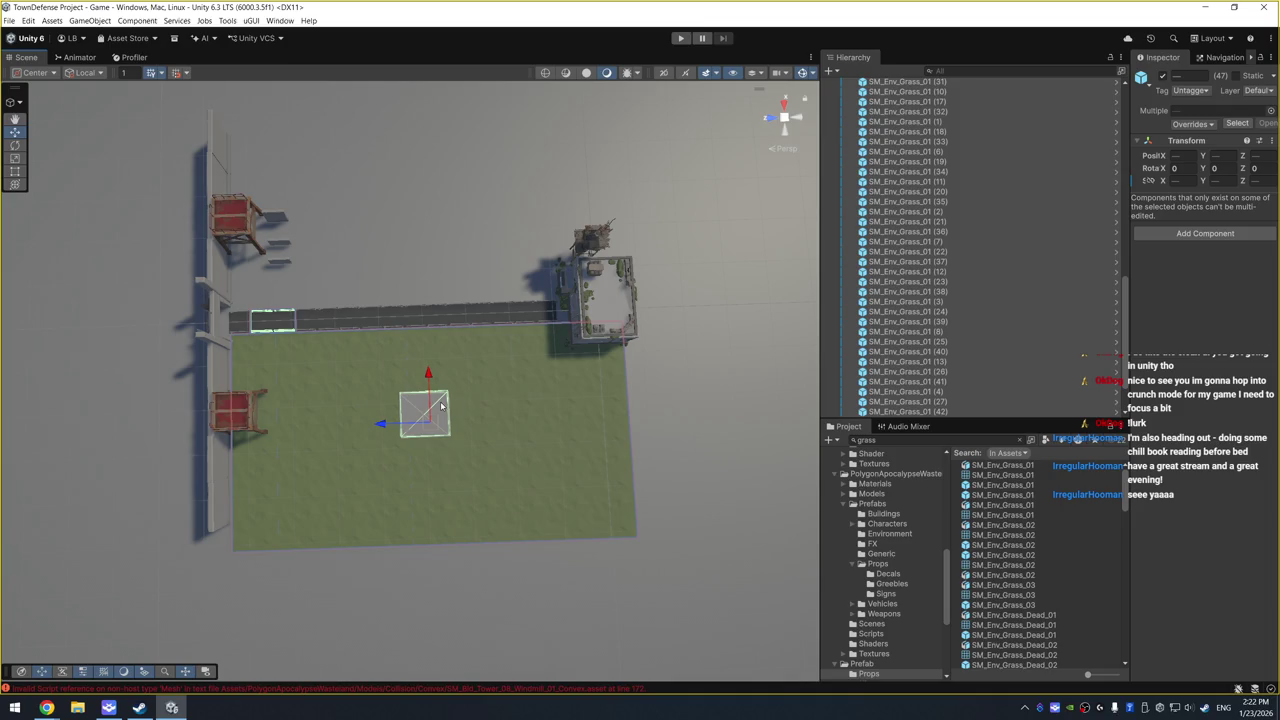
key("ctrl+d")
mouse_move(428, 373)
left_mouse_down()
mouse_move(440, 215)
mouse_move(463, 136)
left_mouse_up()
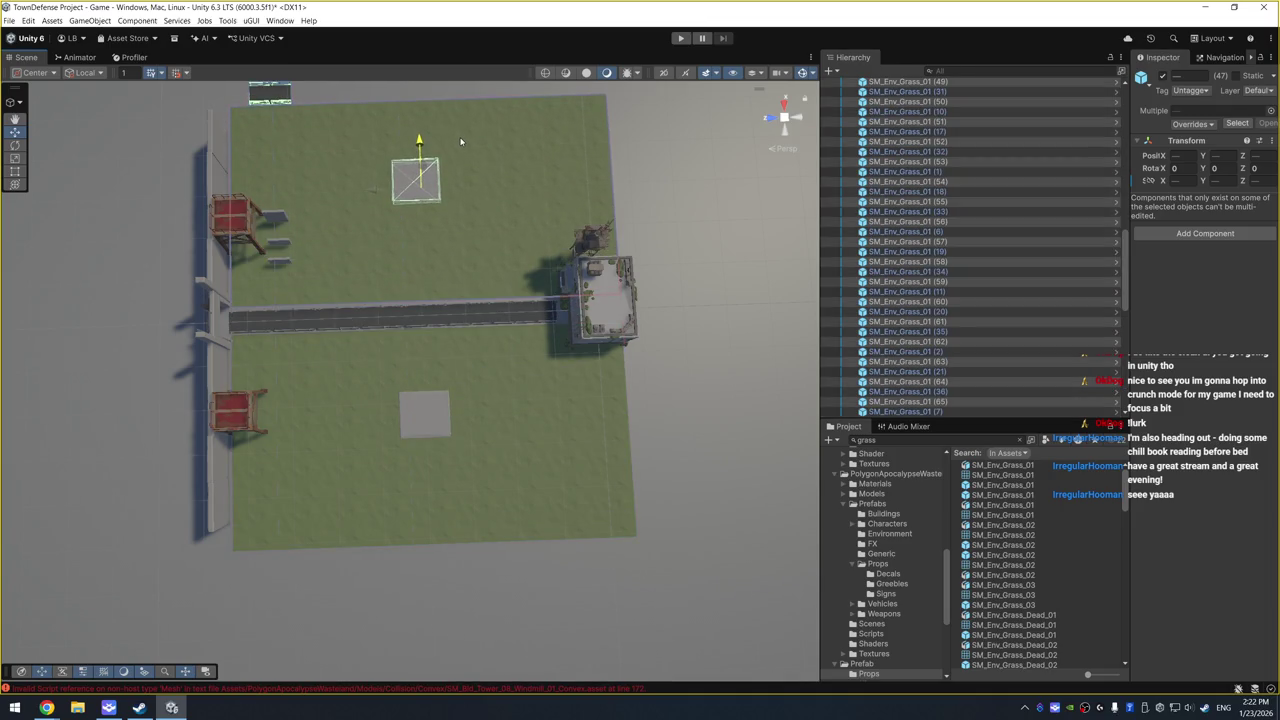
mouse_move(462, 141)
left_mouse_down()
mouse_move(470, 133)
mouse_move(449, 147)
left_mouse_up()
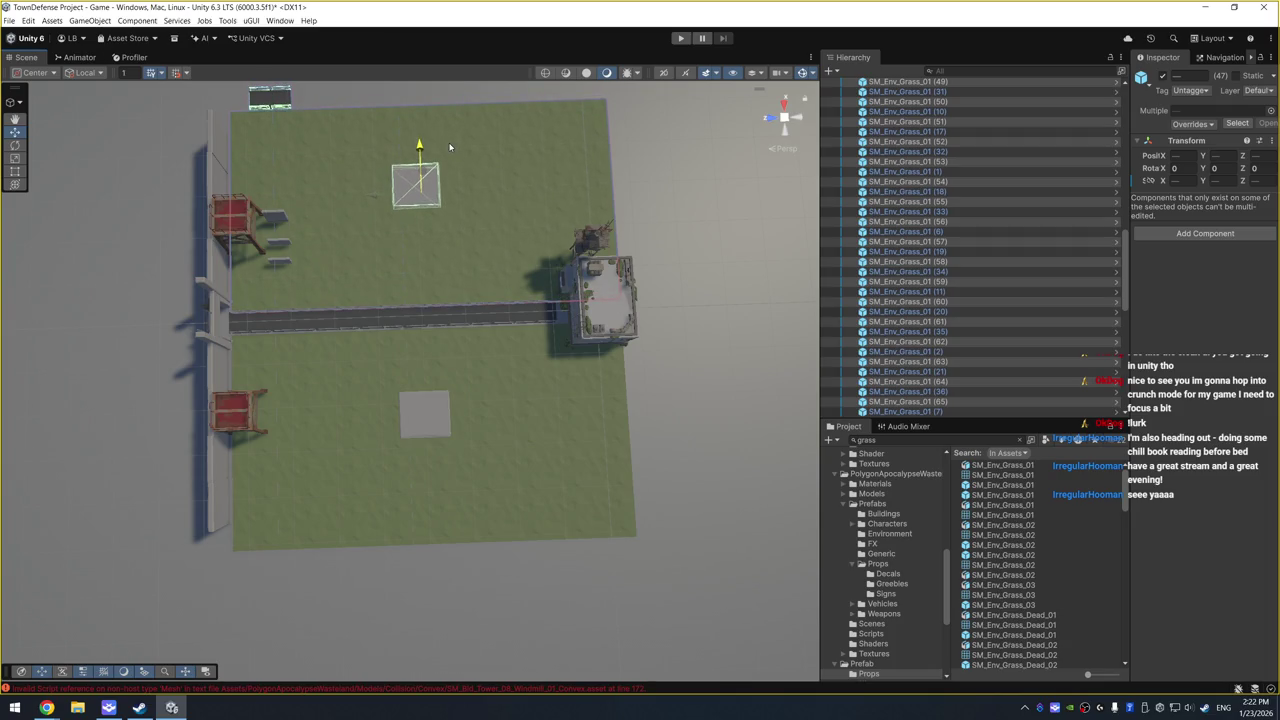
left_click_drag(288, 104, 289, 105)
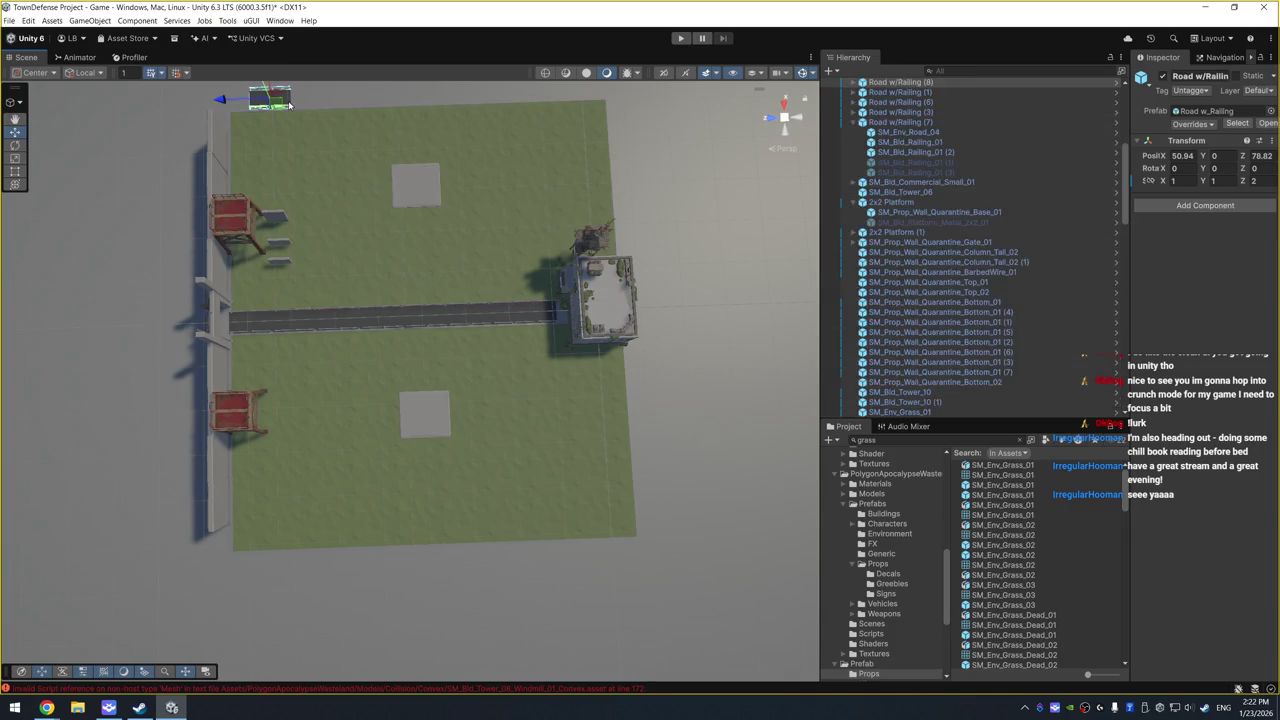
Step: Slide the right-hand platform left so both platforms sit beside the road
left_click(427, 185)
left_click_drag(672, 193, 560, 250)
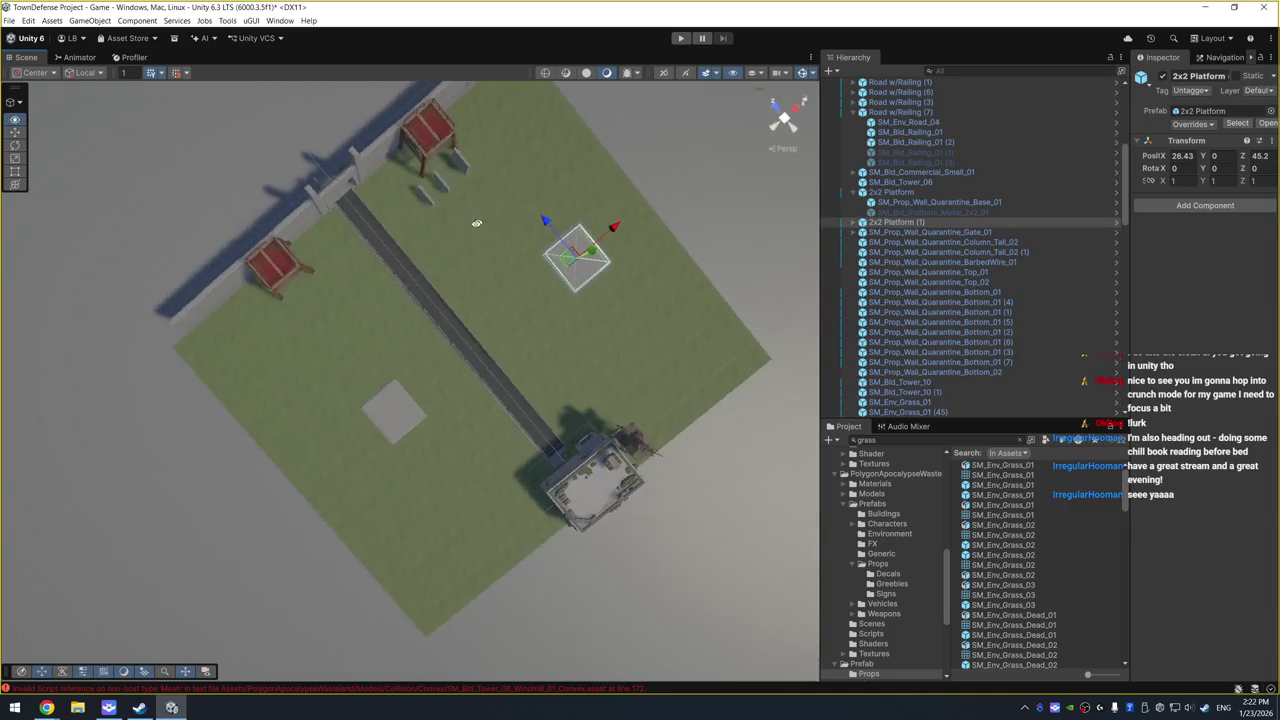
left_click(393, 412, "shift")
left_click_drag(394, 412, 490, 400)
left_click(611, 410)
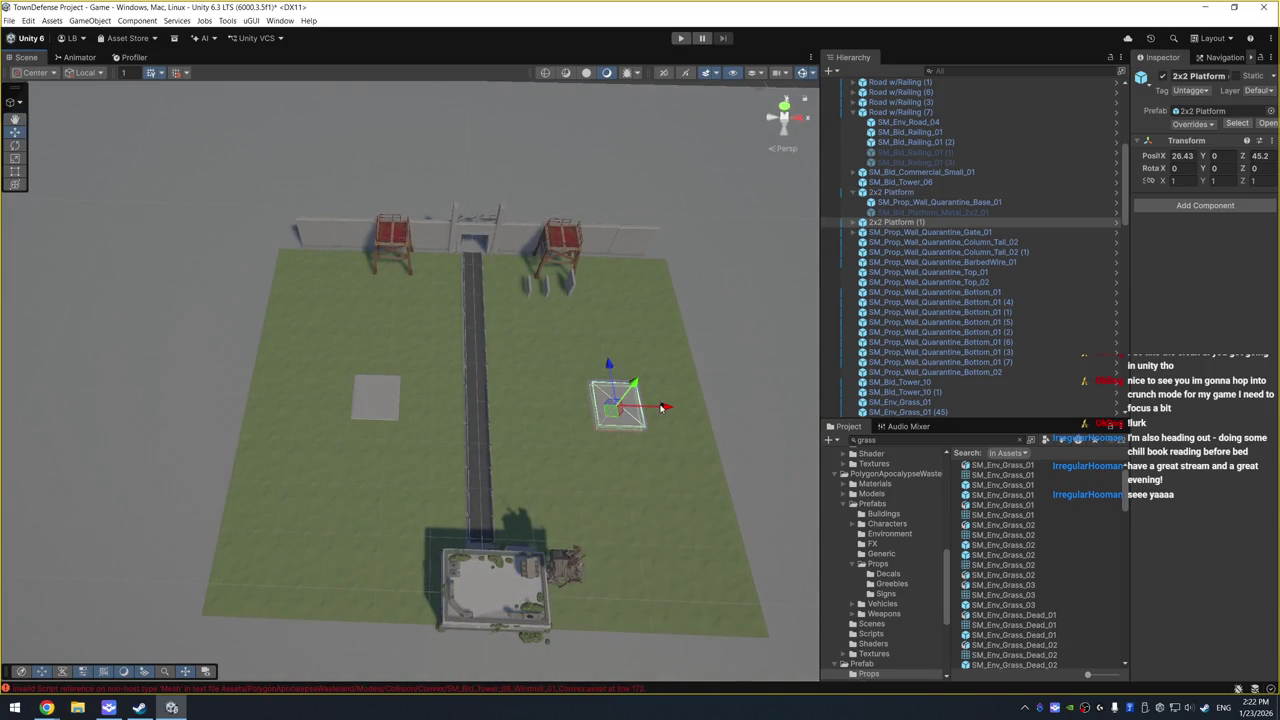
left_click_drag(661, 407, 619, 404)
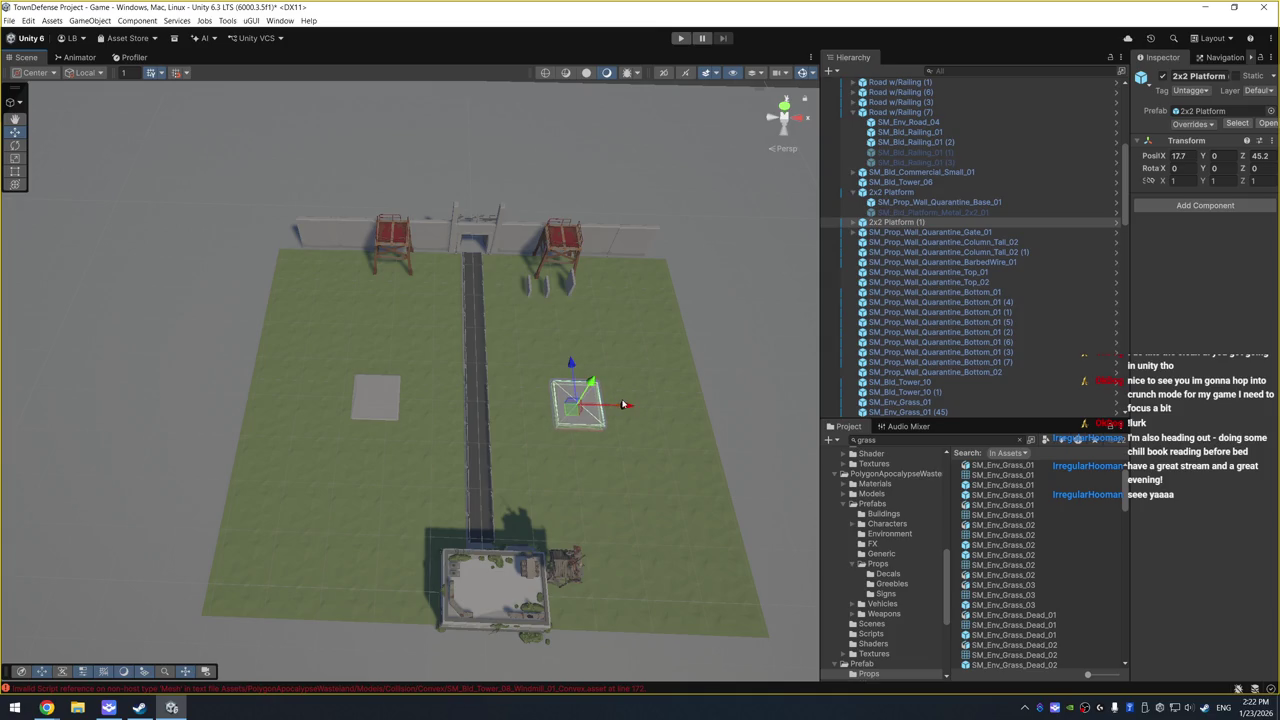
Step: Duplicate the platform pair twice along the yard, making three on each side of the road
left_click(385, 402, "shift")
key("ctrl+d")
mouse_move(481, 384)
left_mouse_down()
mouse_move(474, 372)
mouse_move(477, 436)
mouse_move(471, 286)
mouse_move(477, 440)
left_mouse_up()
key("ctrl+d")
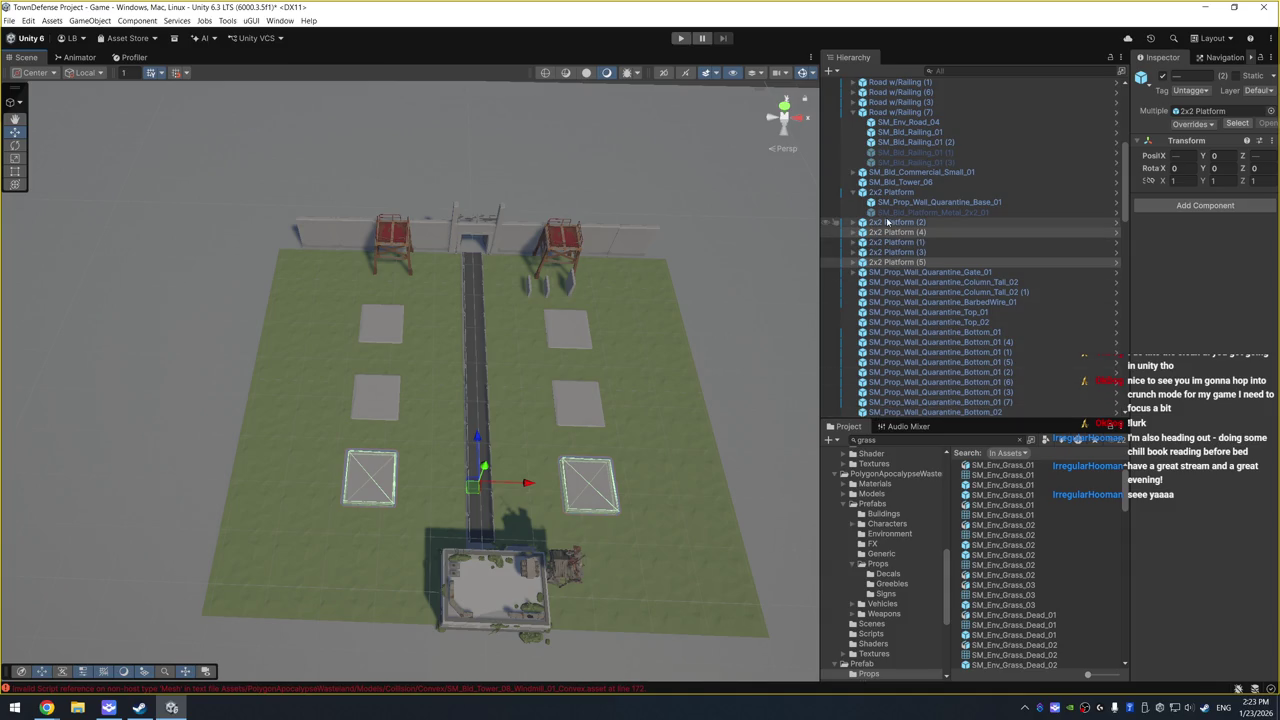
left_click(972, 274)
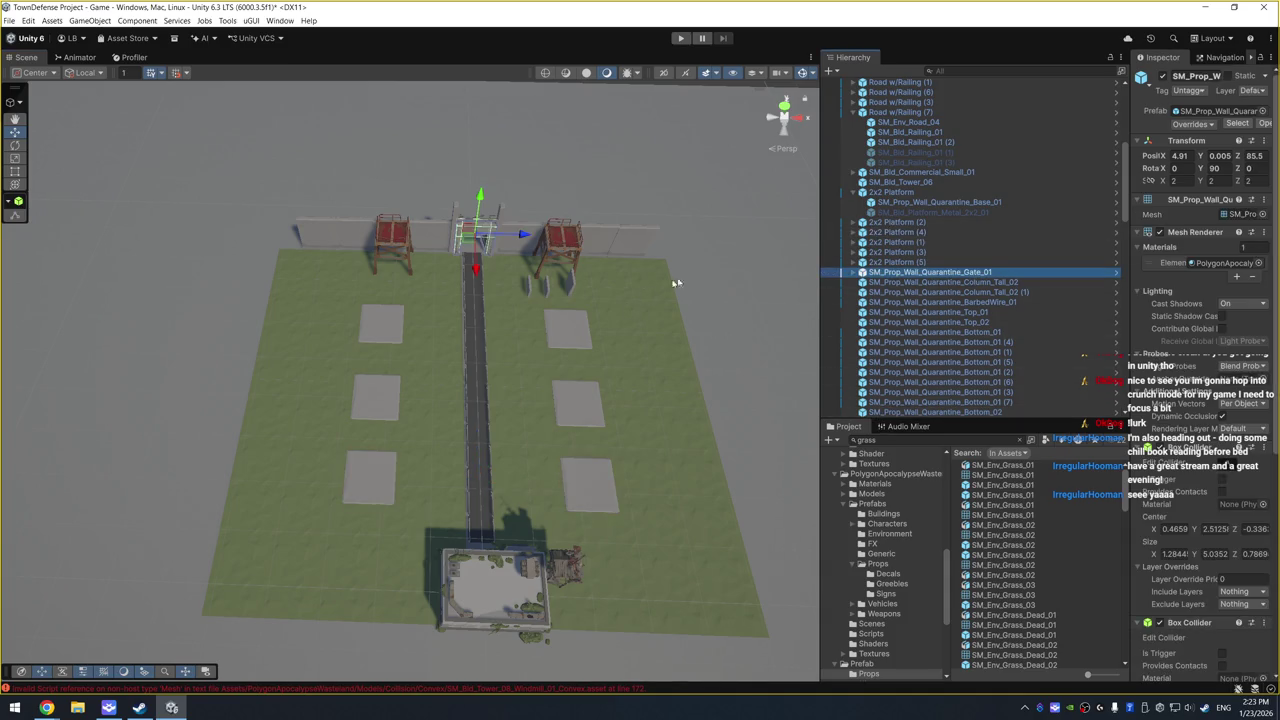
Step: Duplicate the wall panel left of the gate twice, extending the wall to its end
left_click(634, 242)
left_click(316, 240)
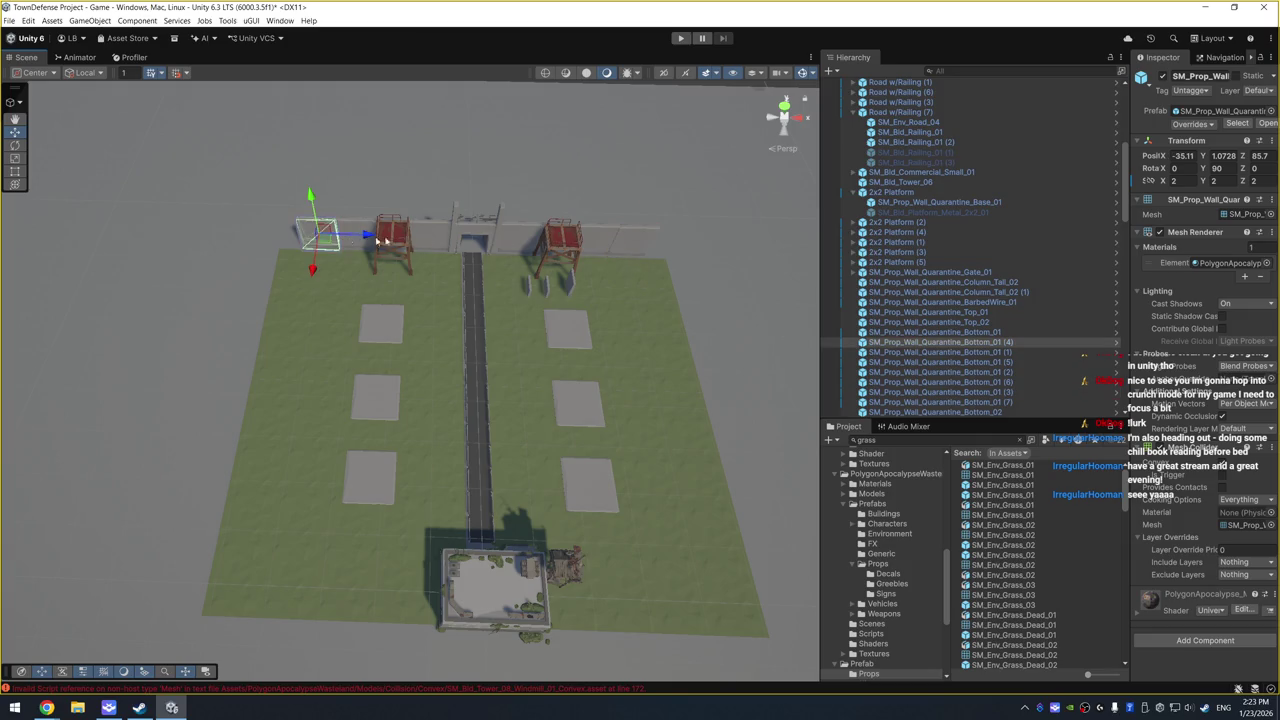
key("f")
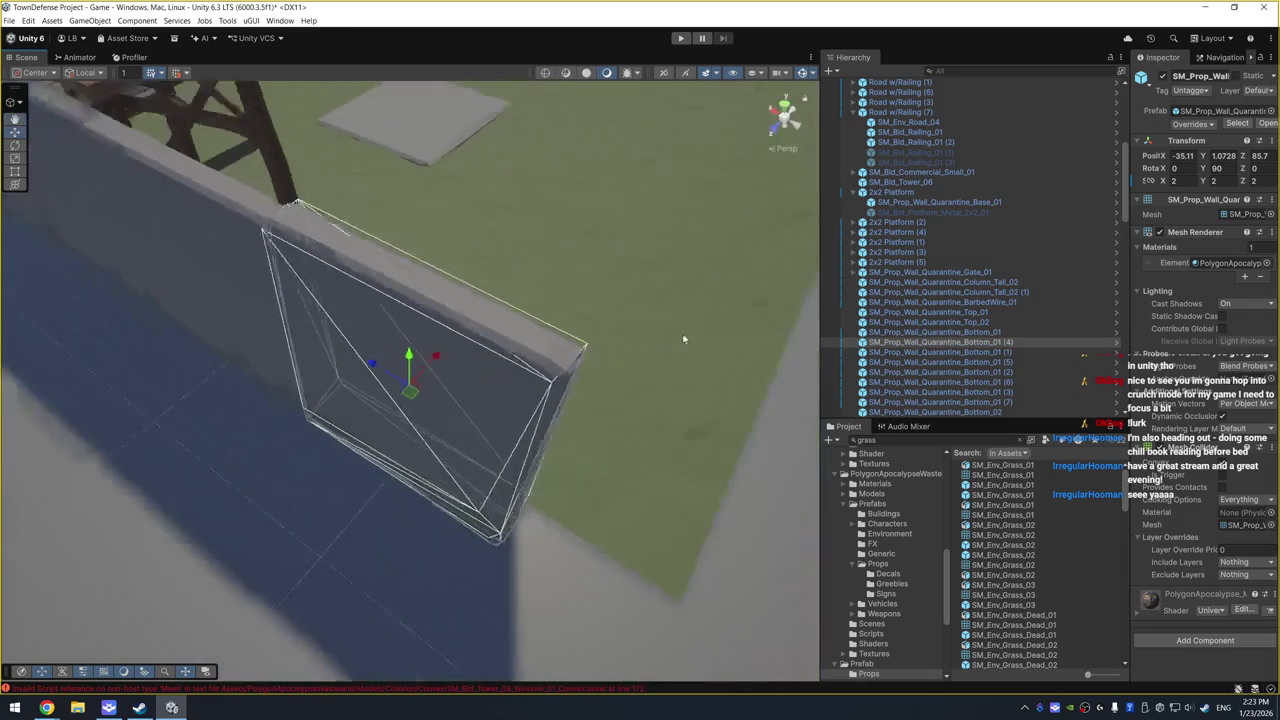
key("ctrl+d")
mouse_move(377, 361)
left_mouse_down()
mouse_move(523, 434)
mouse_move(512, 438)
left_mouse_up()
scroll(536, 439, "down", 3)
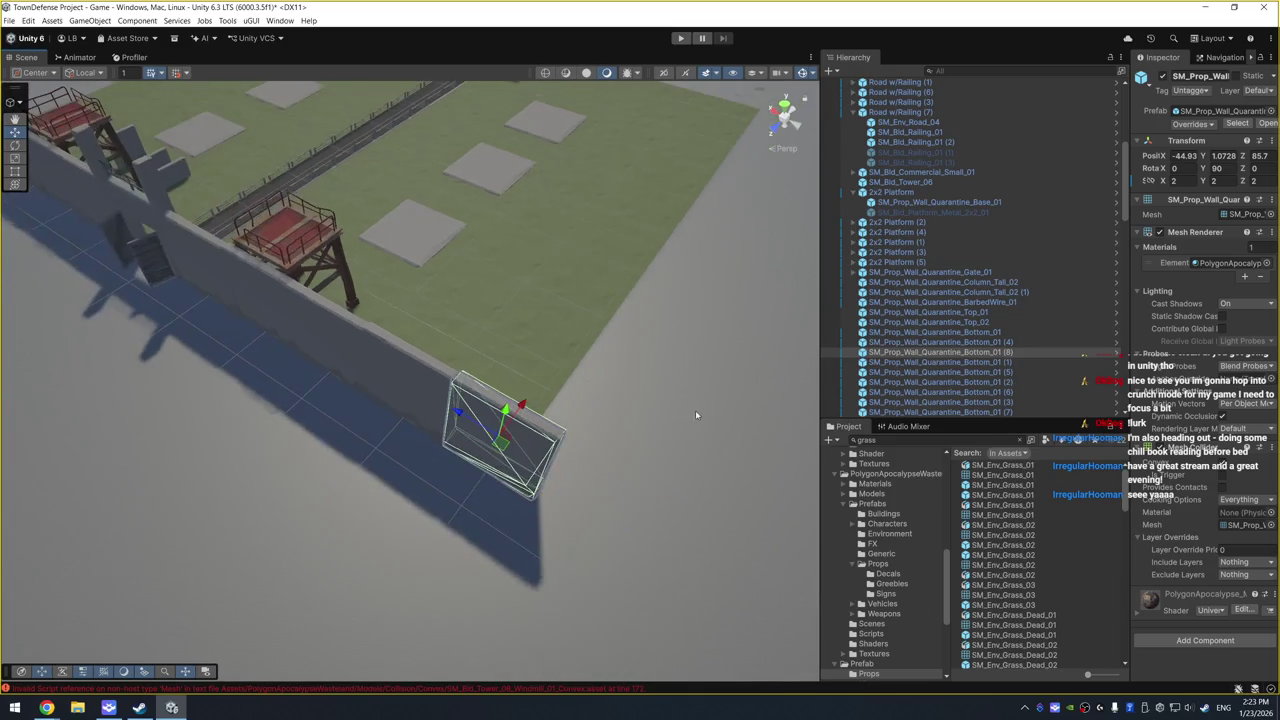
left_click_drag(695, 410, 523, 382)
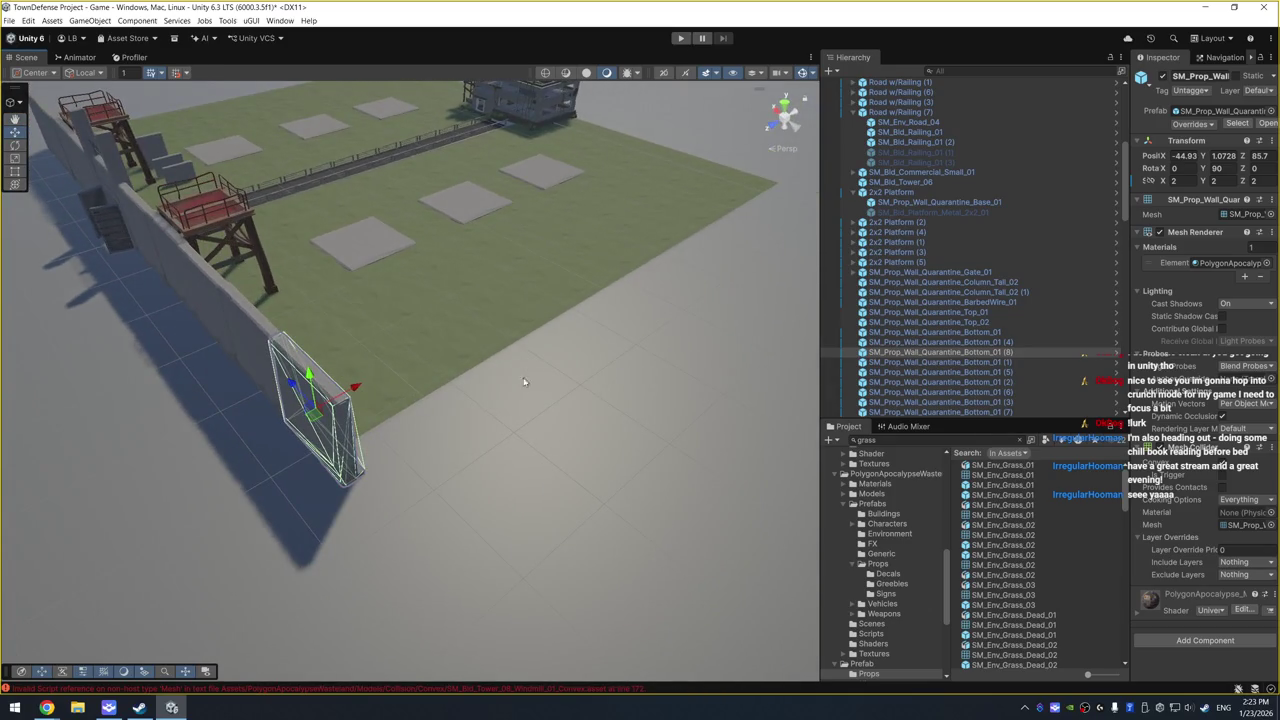
key("ctrl+d")
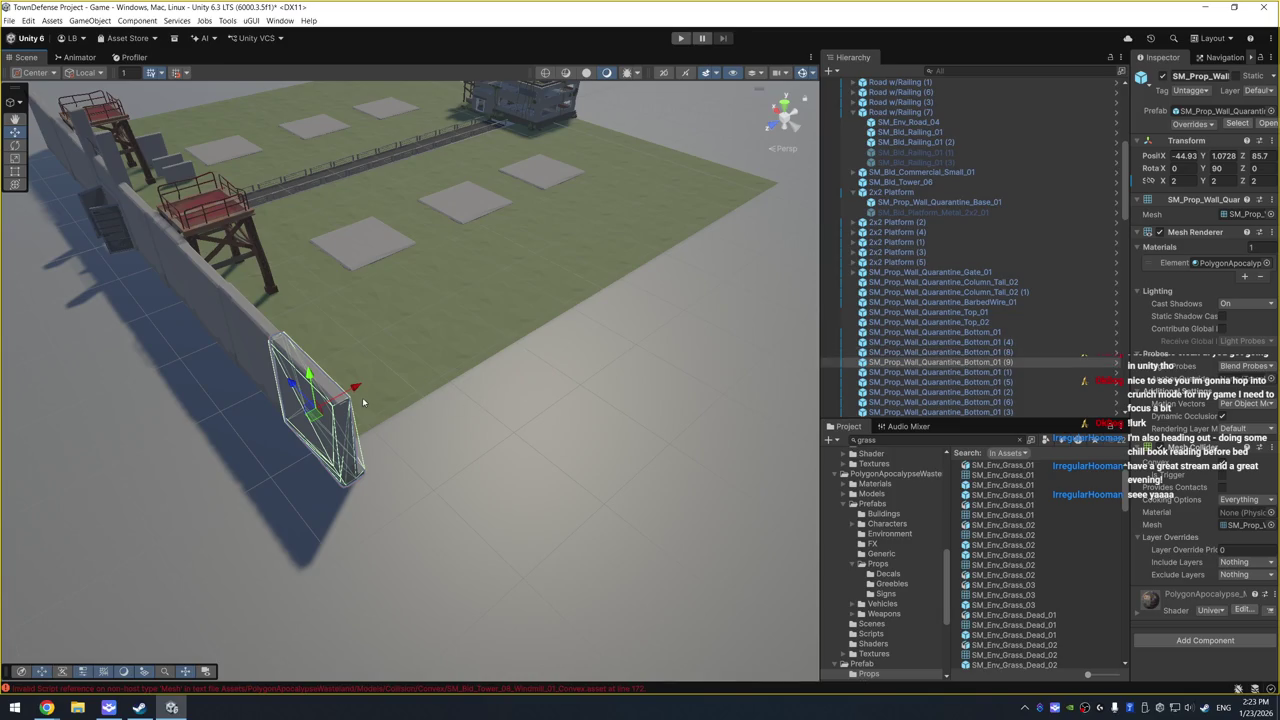
left_click_drag(292, 384, 376, 452)
Step: Rotate the end wall panel to Y 45° and slide it into the corner
key("e")
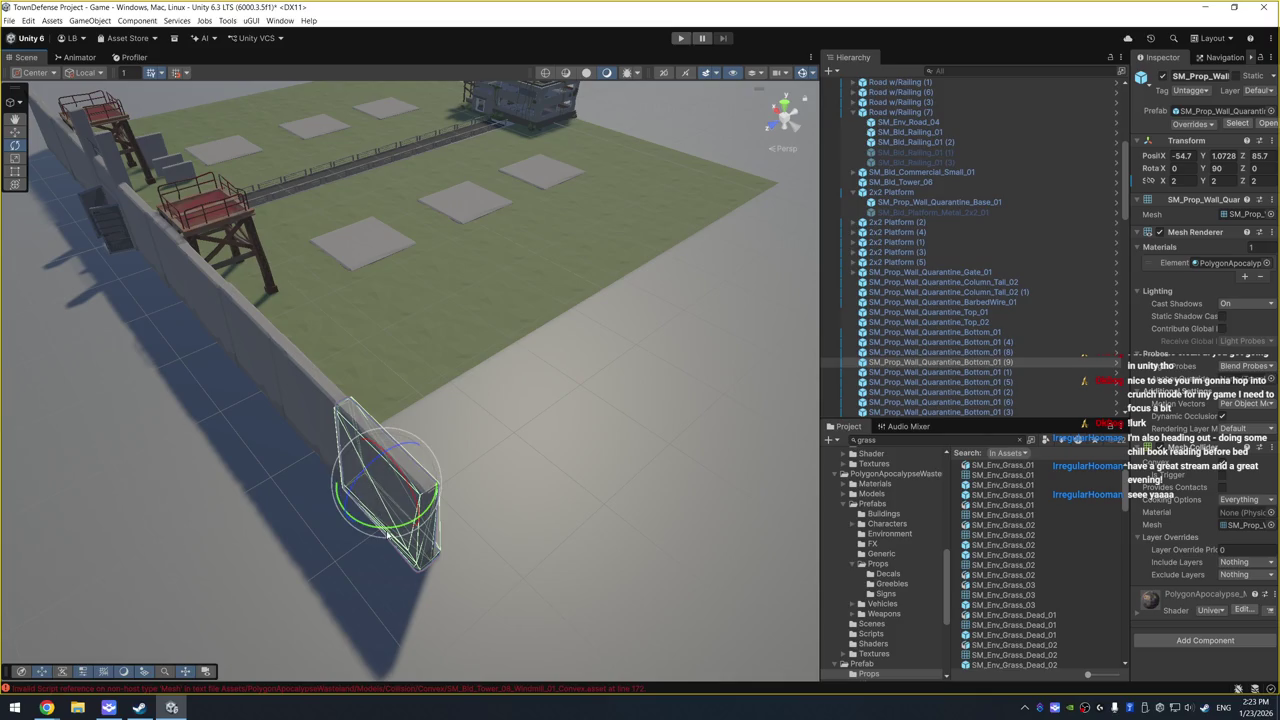
mouse_move(425, 505)
left_mouse_down()
mouse_move(437, 530)
mouse_move(445, 480)
left_mouse_up()
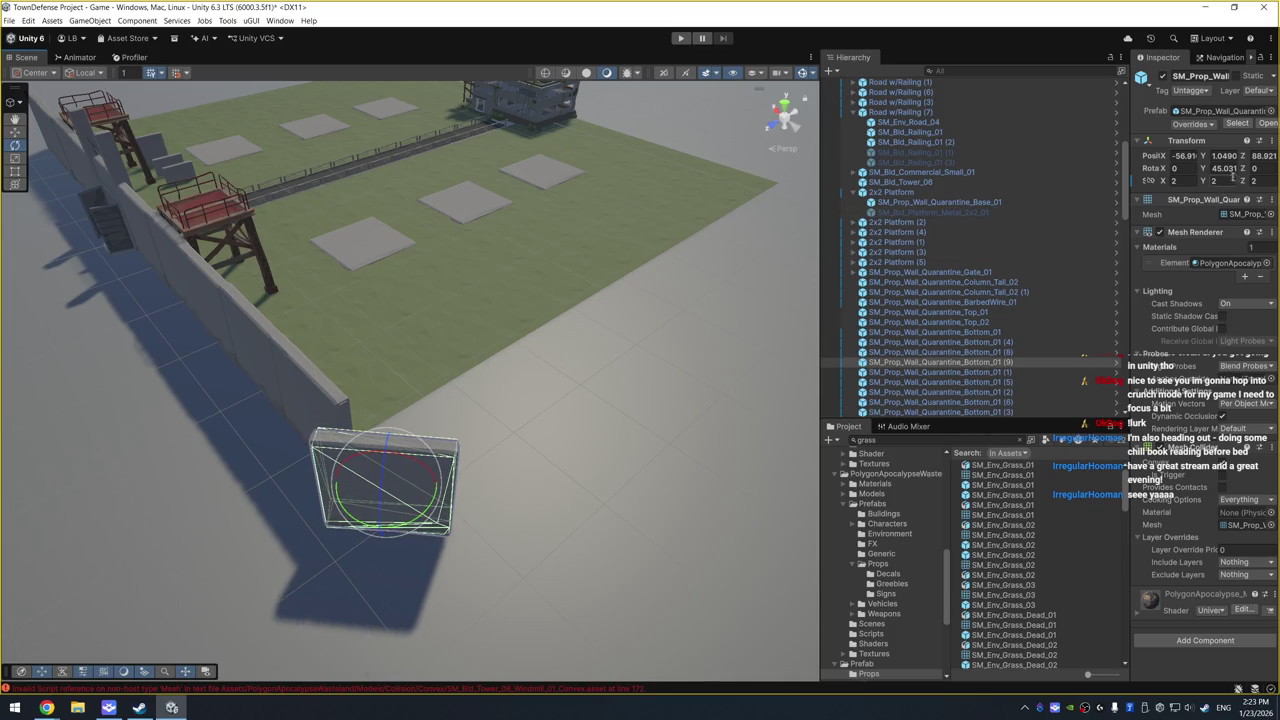
left_click(1224, 168)
type("45")
type("fw")
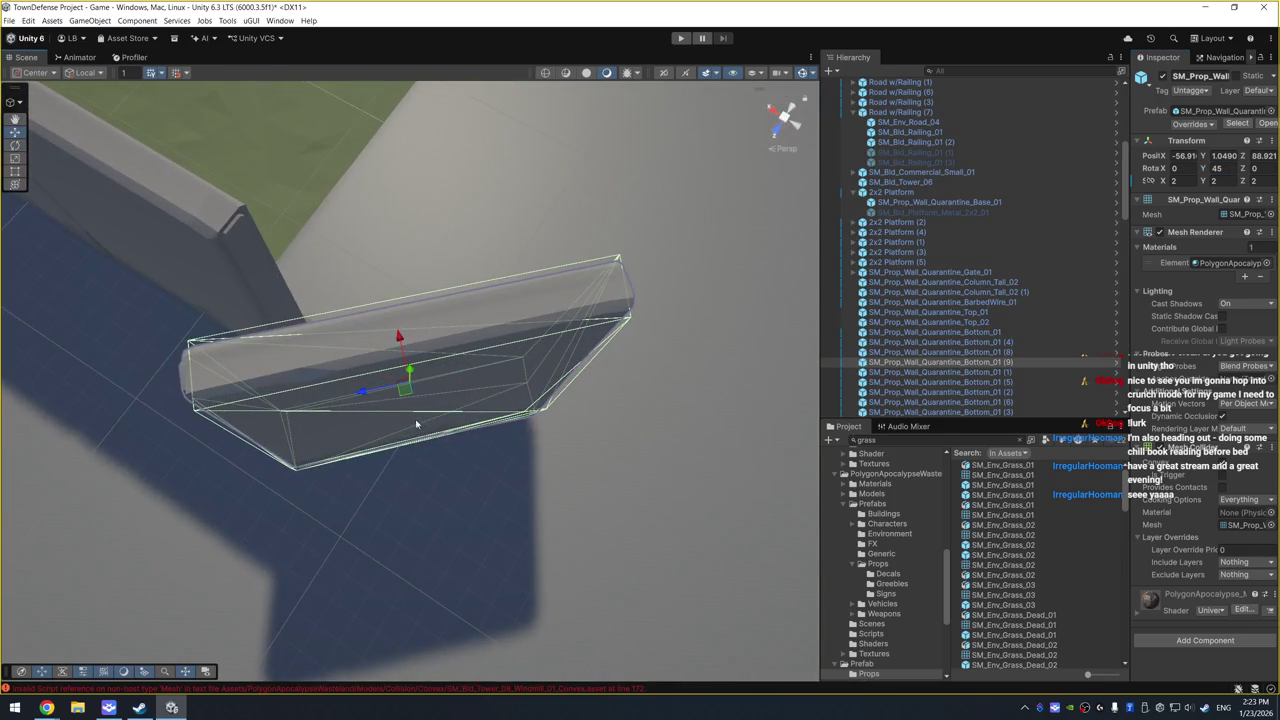
left_click_drag(411, 380, 452, 238)
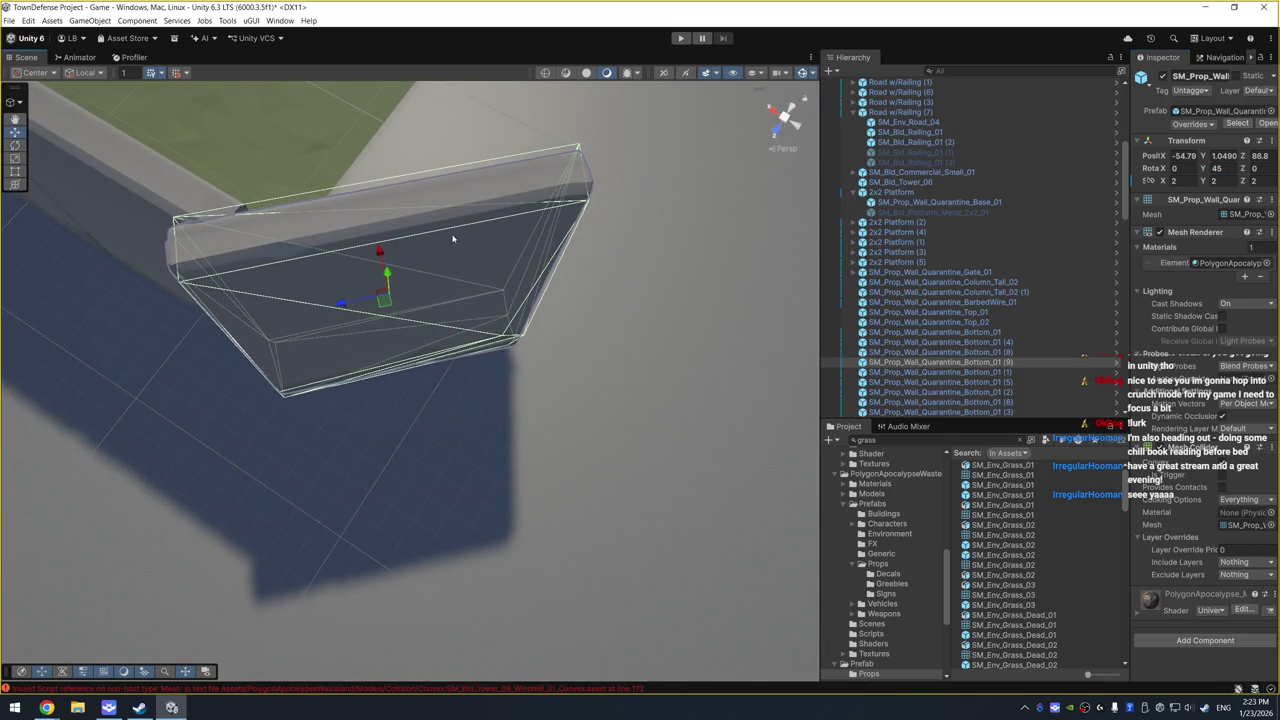
mouse_move(372, 310)
left_mouse_down()
mouse_move(350, 302)
mouse_move(388, 289)
left_mouse_up()
mouse_move(433, 248)
left_mouse_down()
mouse_move(306, 214)
mouse_move(337, 183)
mouse_move(257, 194)
mouse_move(310, 237)
left_mouse_up()
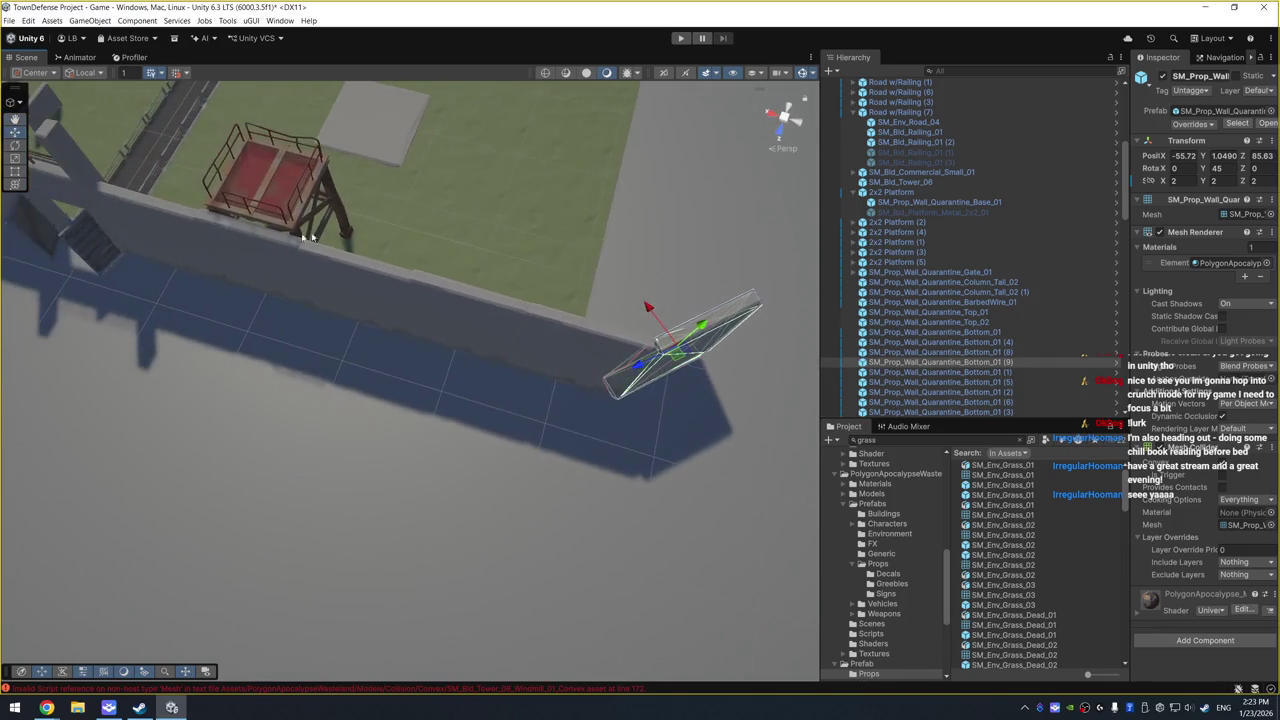
Step: Duplicate the tall quarantine column and place it at the wall's corner, X -55.18, Z 85.07
left_click(100, 200)
key("ctrl+d")
mouse_move(143, 206)
left_mouse_down()
mouse_move(486, 286)
mouse_move(691, 308)
mouse_move(703, 366)
mouse_move(643, 339)
left_mouse_up()
key("f")
left_click(619, 278)
mouse_move(619, 278)
left_mouse_down()
mouse_move(626, 417)
mouse_move(691, 277)
mouse_move(420, 371)
mouse_move(47, 382)
mouse_move(266, 441)
left_mouse_up()
left_click(410, 309)
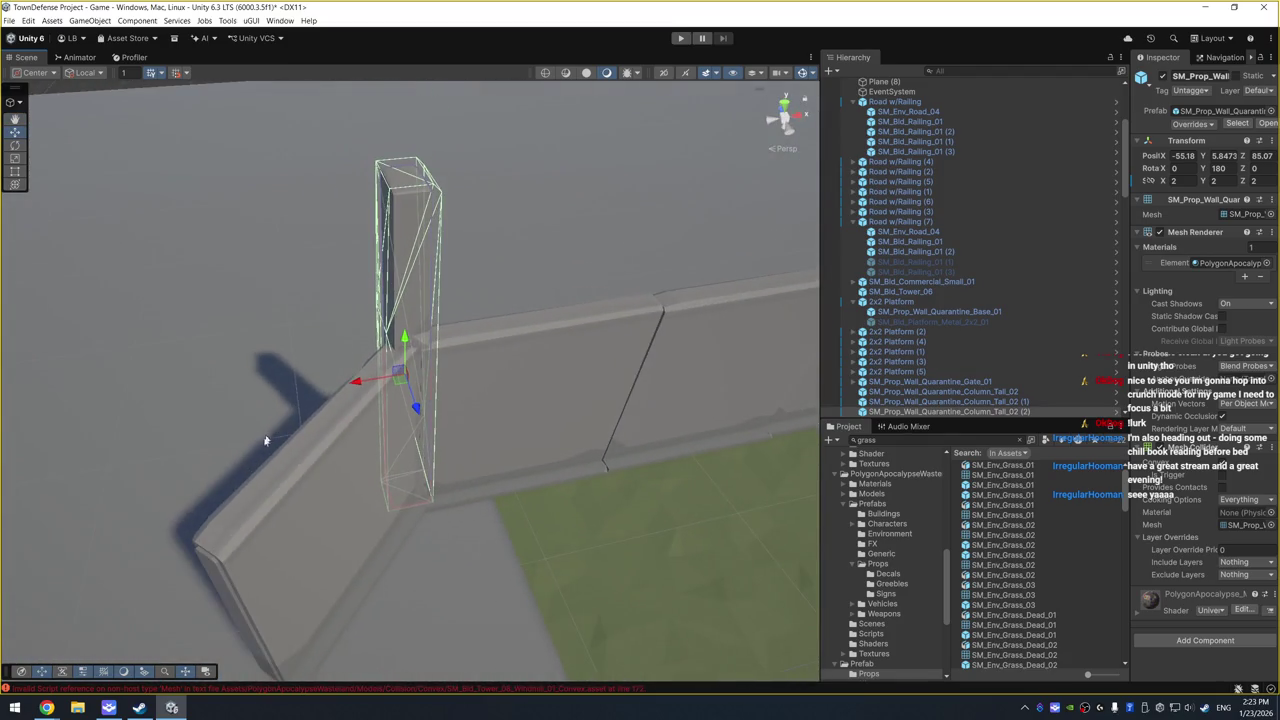
Step: Adjust the wall pieces near the post at the wall's right end
left_click(505, 522)
left_click_drag(505, 522, 603, 243)
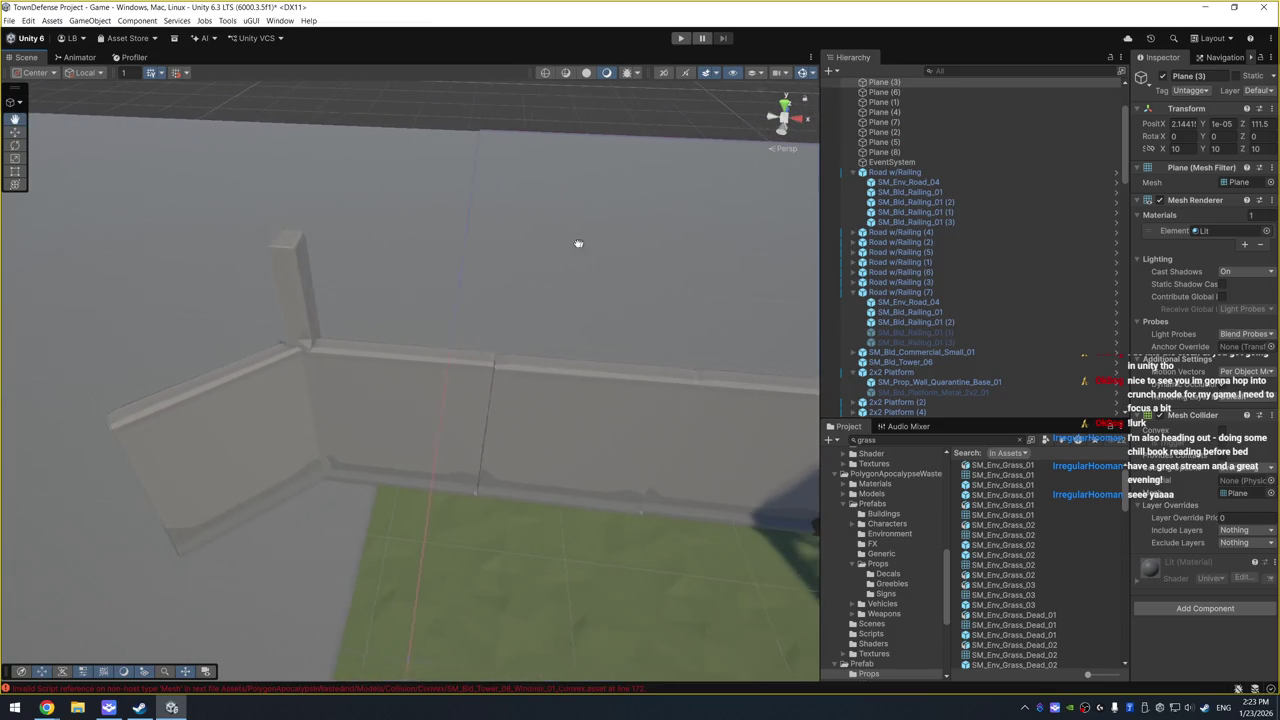
scroll(577, 243, "up", 3)
left_click(382, 415)
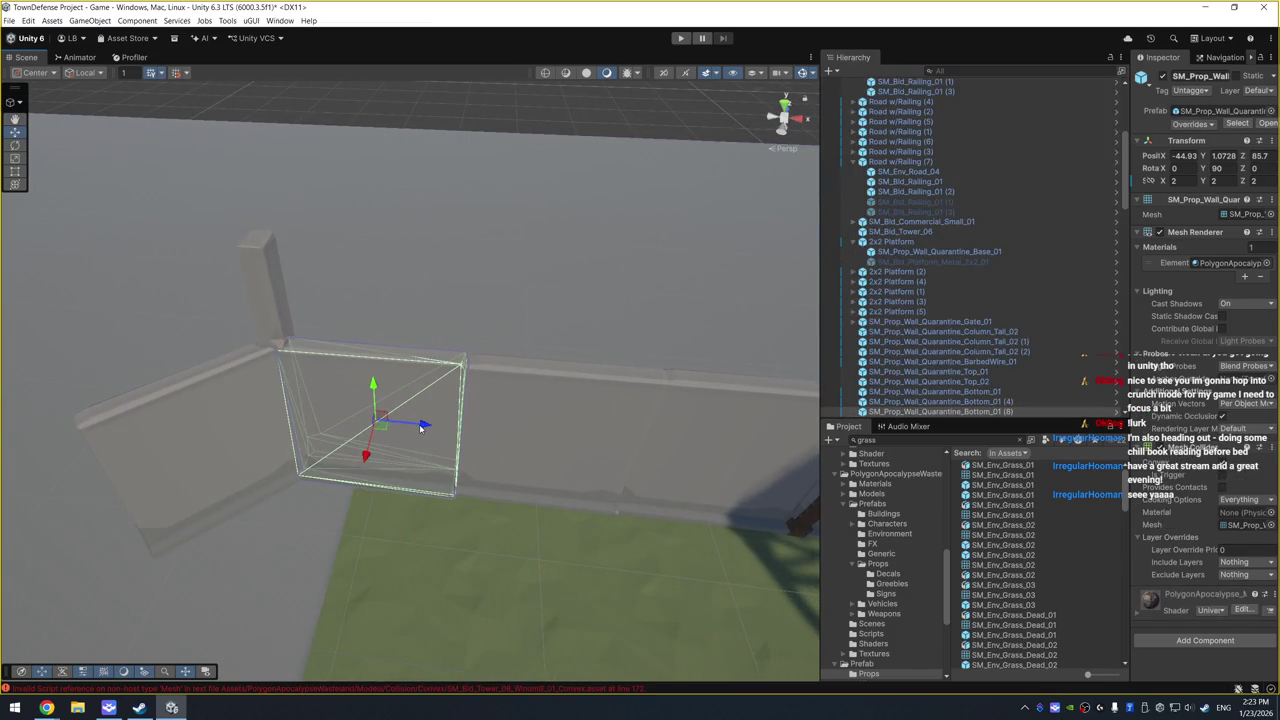
left_click_drag(421, 427, 425, 424)
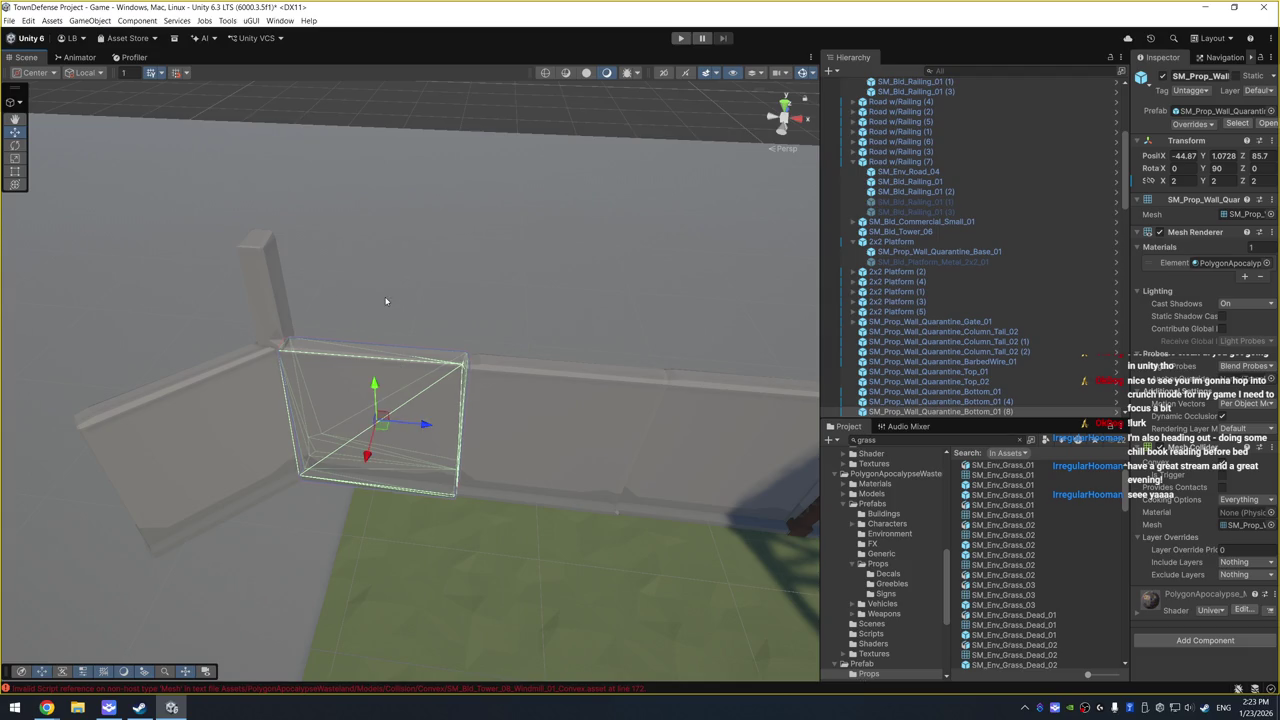
left_click(291, 449)
mouse_move(291, 449)
left_mouse_down()
mouse_move(366, 431)
mouse_move(354, 466)
mouse_move(372, 443)
mouse_move(365, 401)
left_mouse_up()
left_click_drag(467, 314, 129, 249)
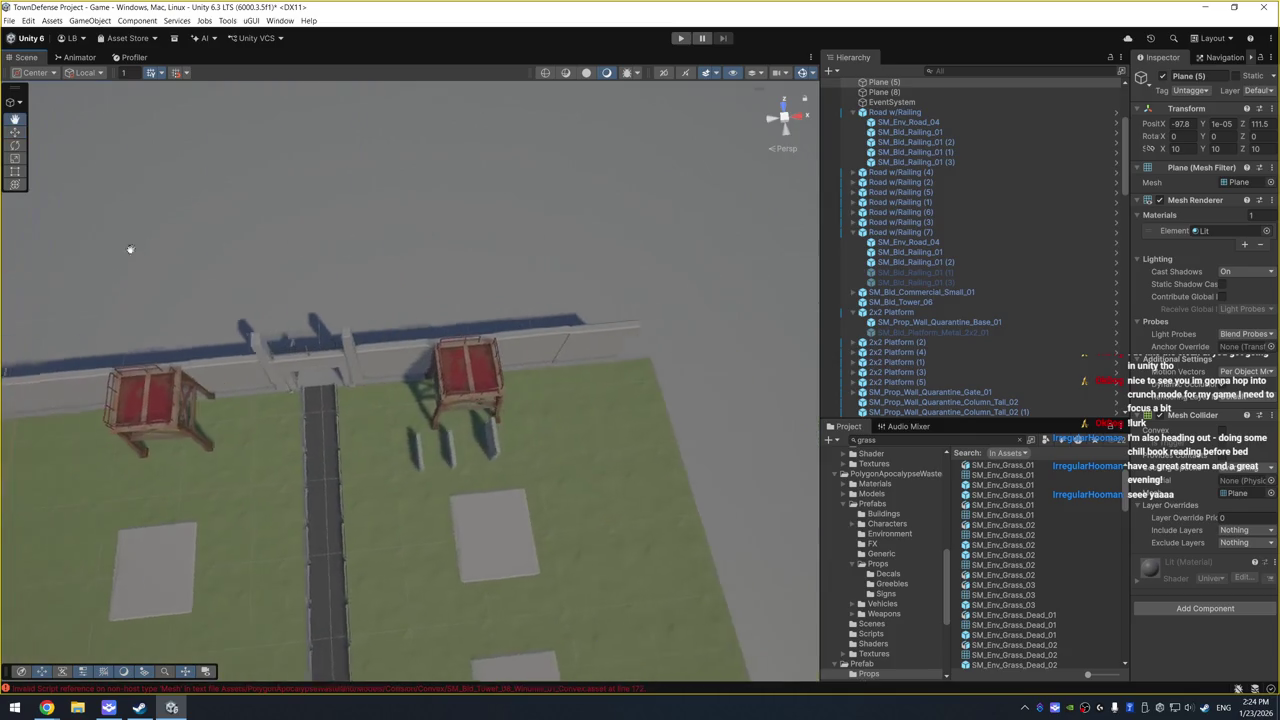
left_click(330, 355)
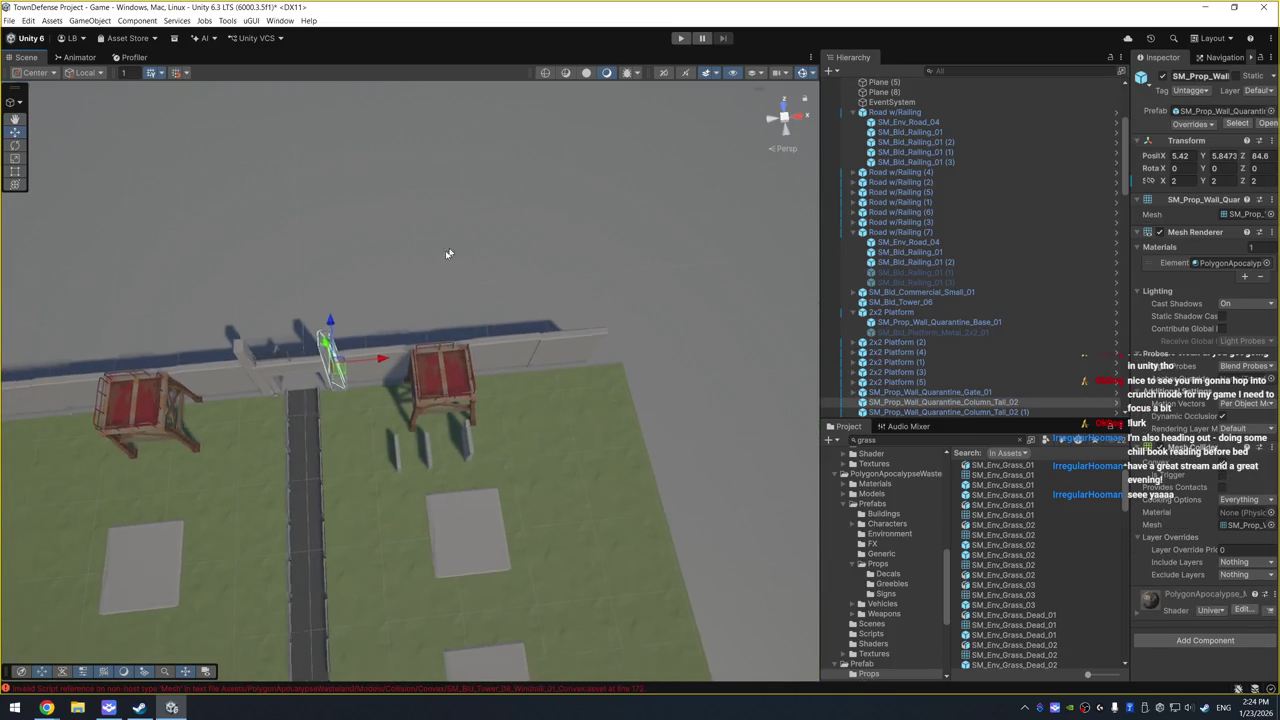
mouse_move(447, 253)
left_mouse_down()
mouse_move(545, 349)
mouse_move(657, 343)
mouse_move(643, 343)
left_mouse_up()
left_click(514, 351)
left_click(595, 276)
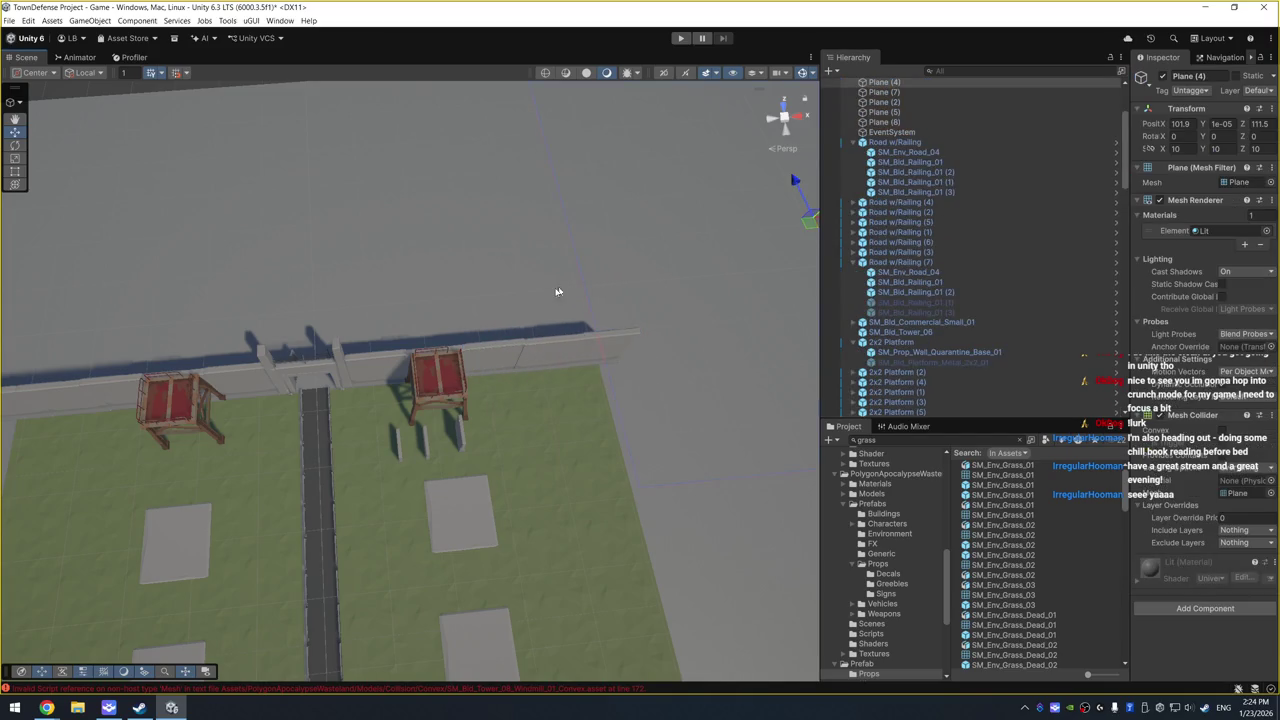
left_click_drag(517, 294, 495, 309)
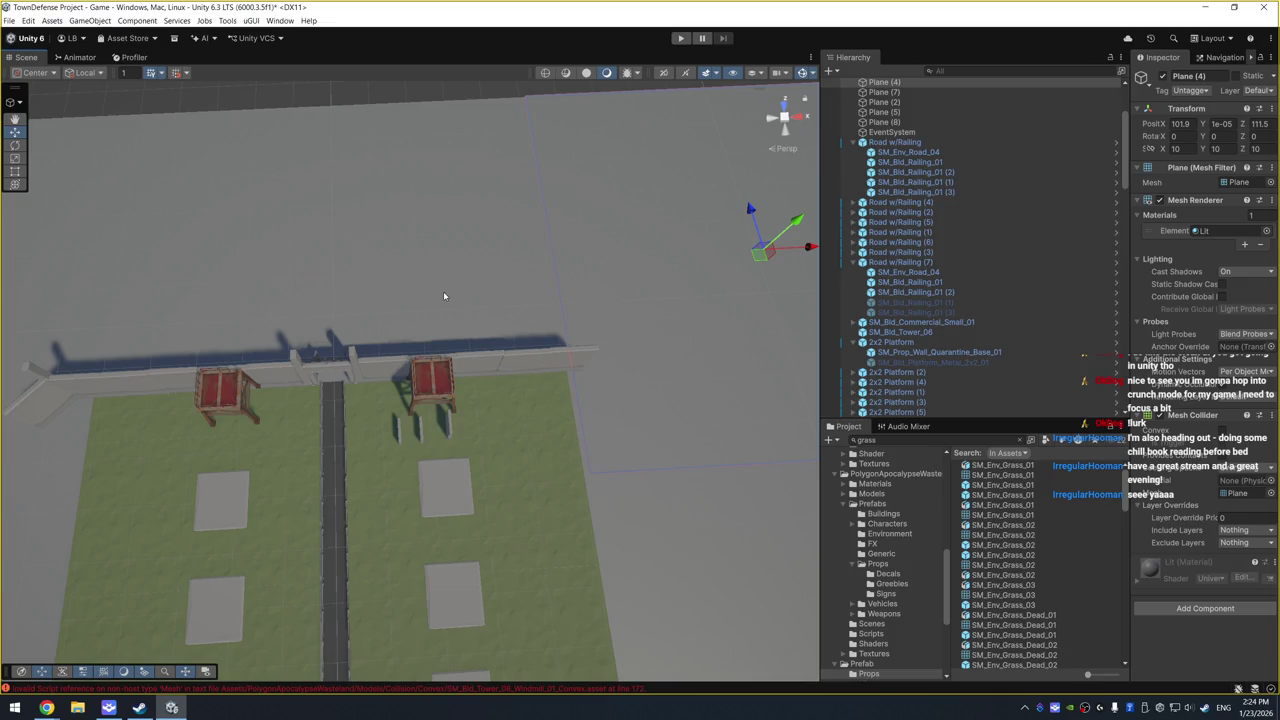
Step: Duplicate the right-end wall panel, move it past the end and set Rotation Y to -45
left_click(564, 358)
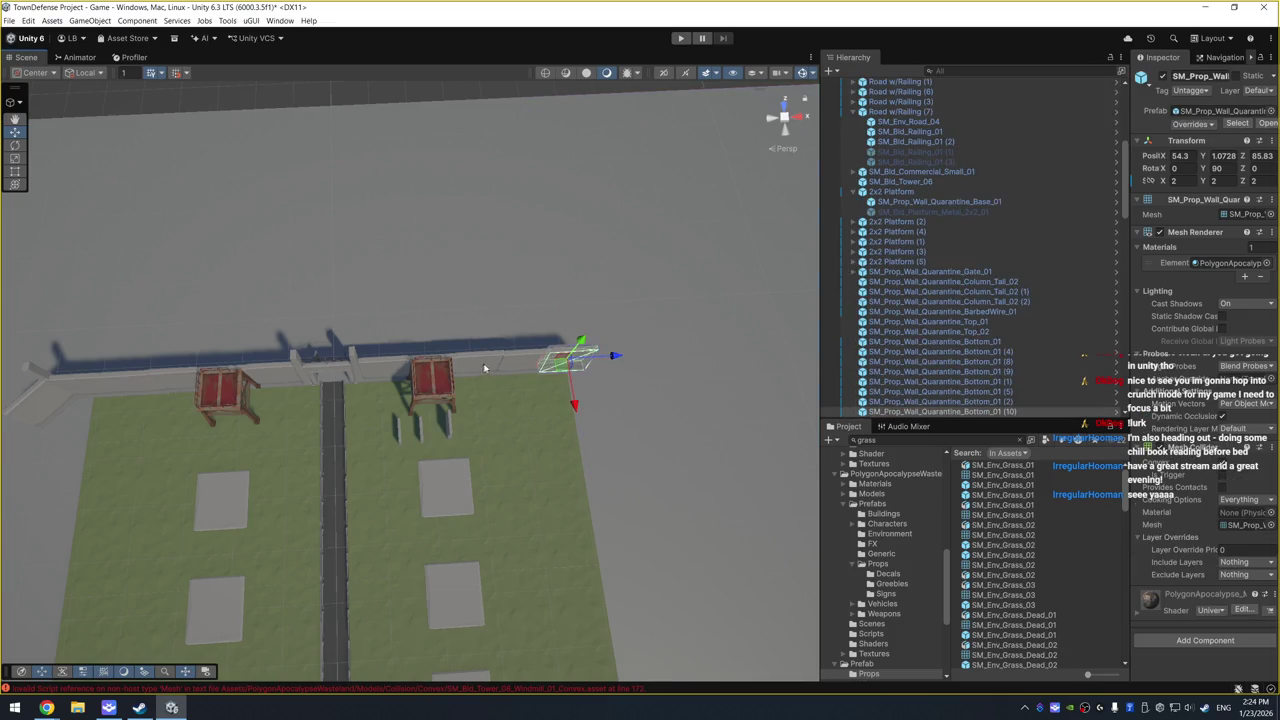
key("ctrl+d")
left_click_drag(612, 355, 692, 352)
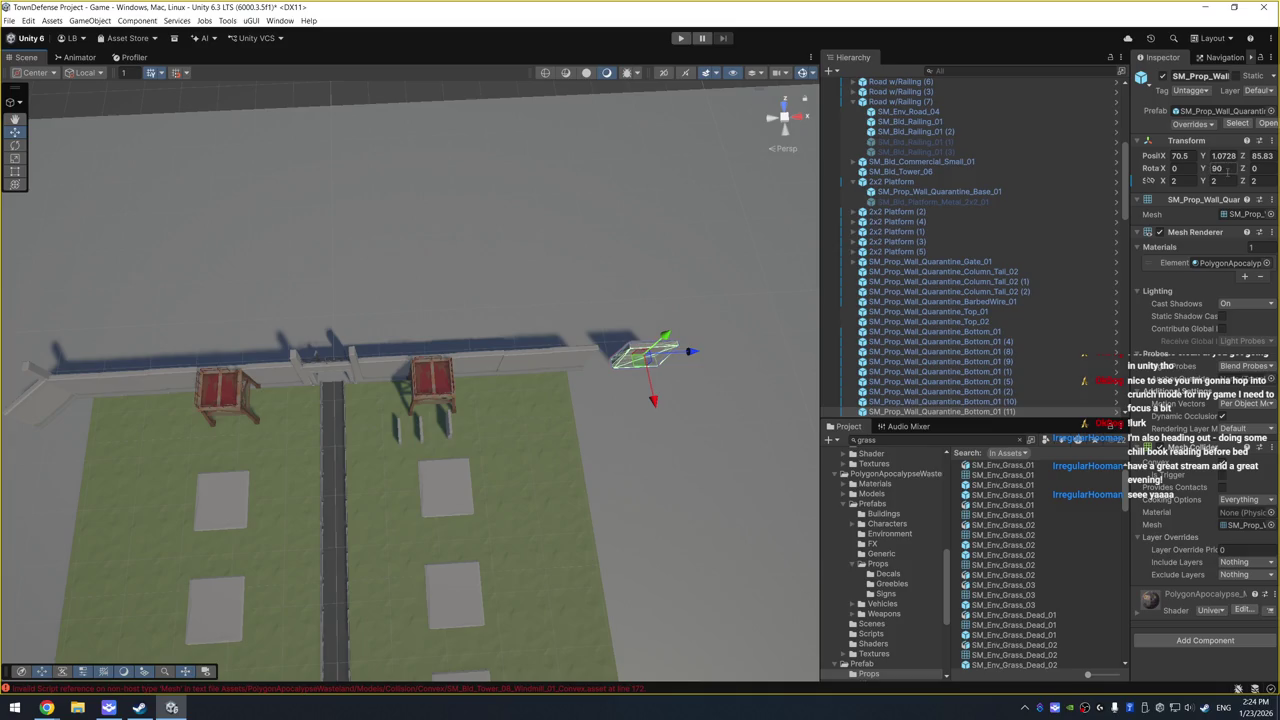
type("45")
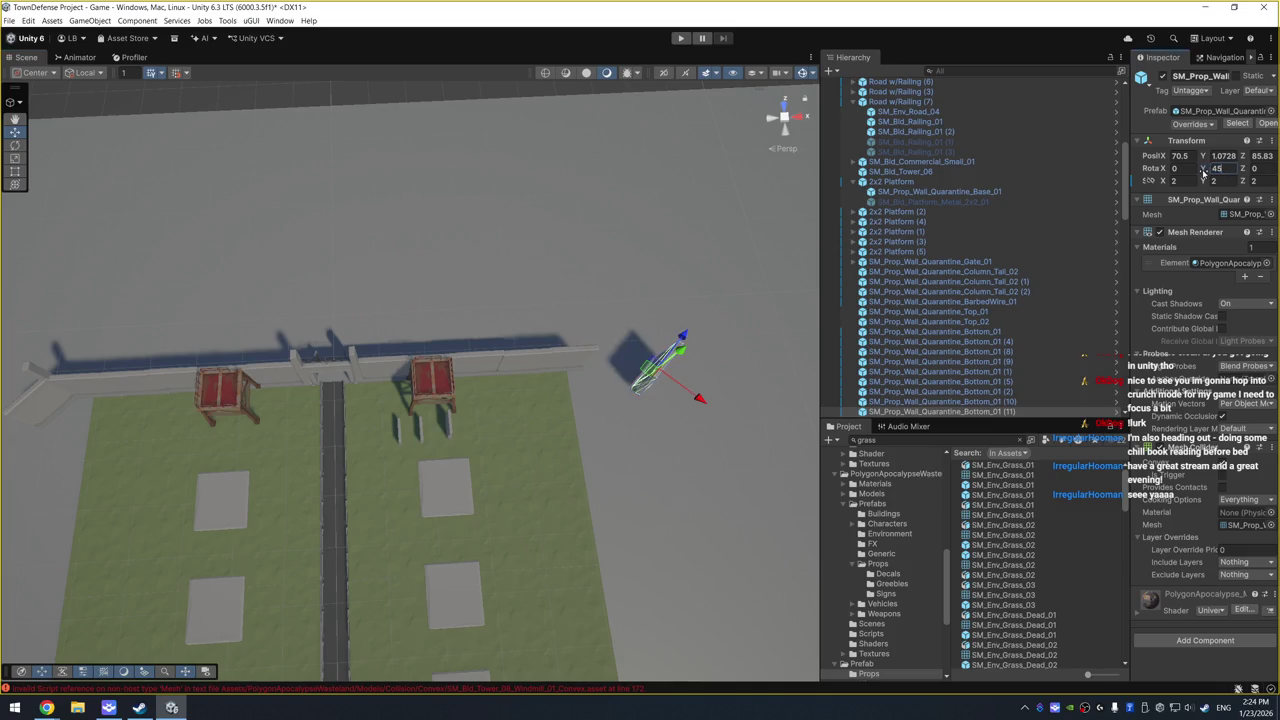
type("-45")
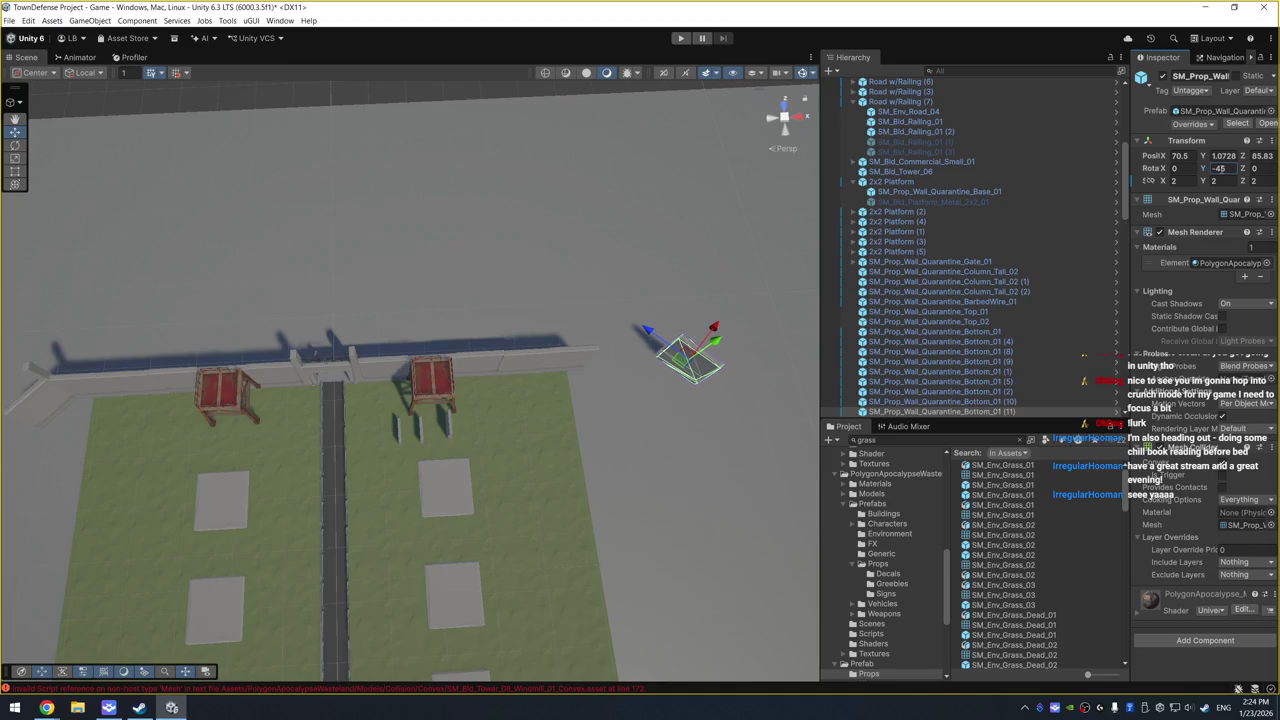
Step: Duplicate a tall column and move the copy to the wall's right end
mouse_move(727, 340)
left_mouse_down()
mouse_move(700, 277)
mouse_move(371, 214)
left_mouse_up()
left_click(434, 323)
key("ctrl+d")
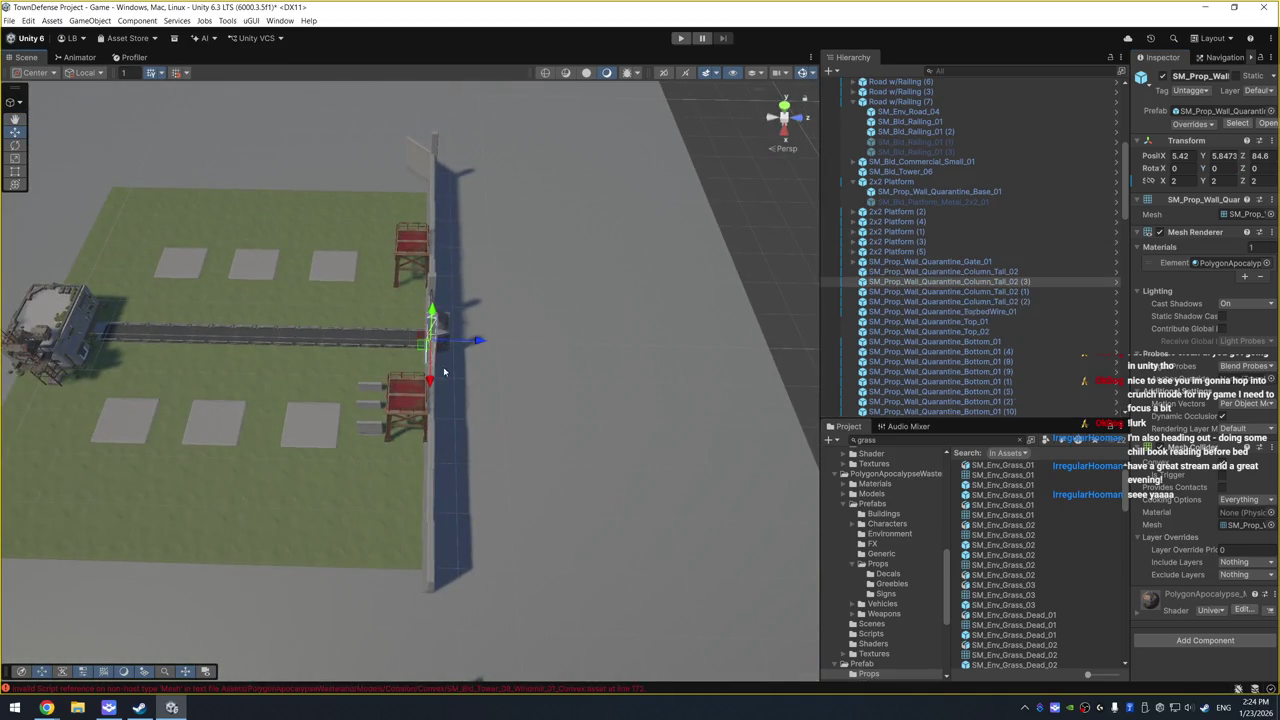
left_click_drag(466, 365, 465, 640)
key("f")
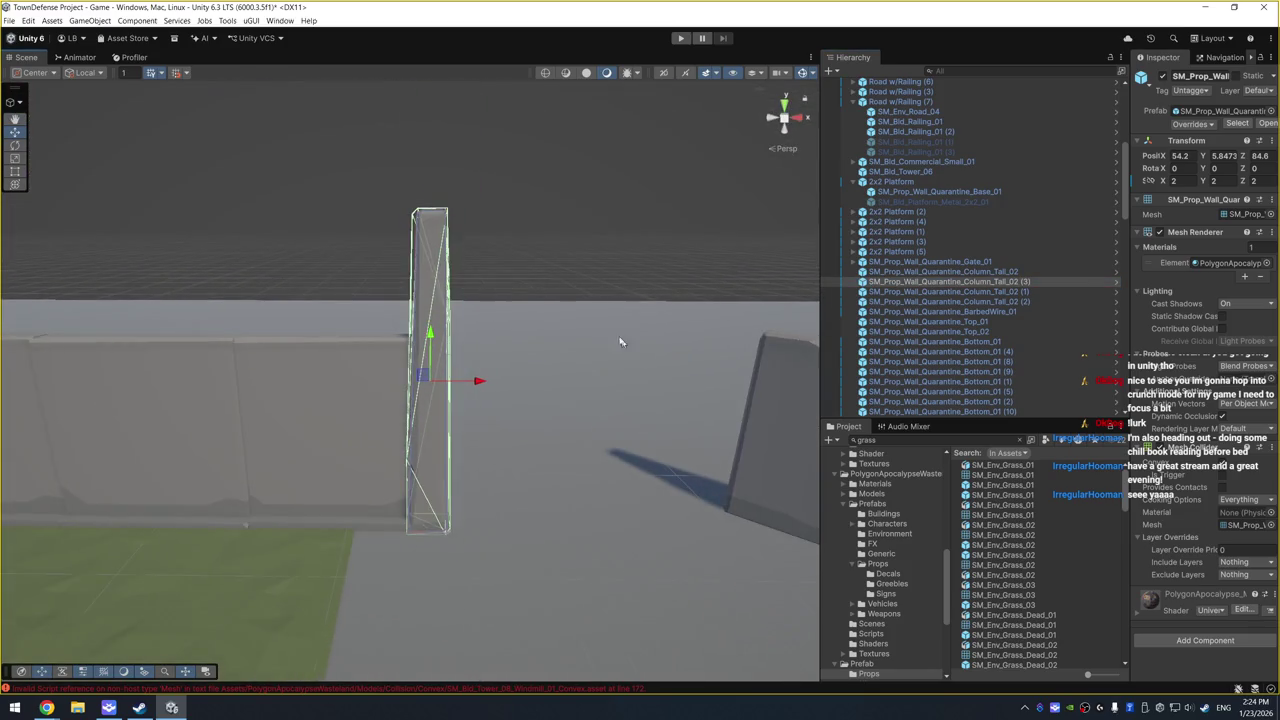
Step: Position the angled -45° panel flush in the right corner beside the column
mouse_move(620, 342)
left_mouse_down()
mouse_move(471, 428)
mouse_move(508, 471)
mouse_move(600, 412)
mouse_move(424, 417)
left_mouse_up()
left_click(590, 407)
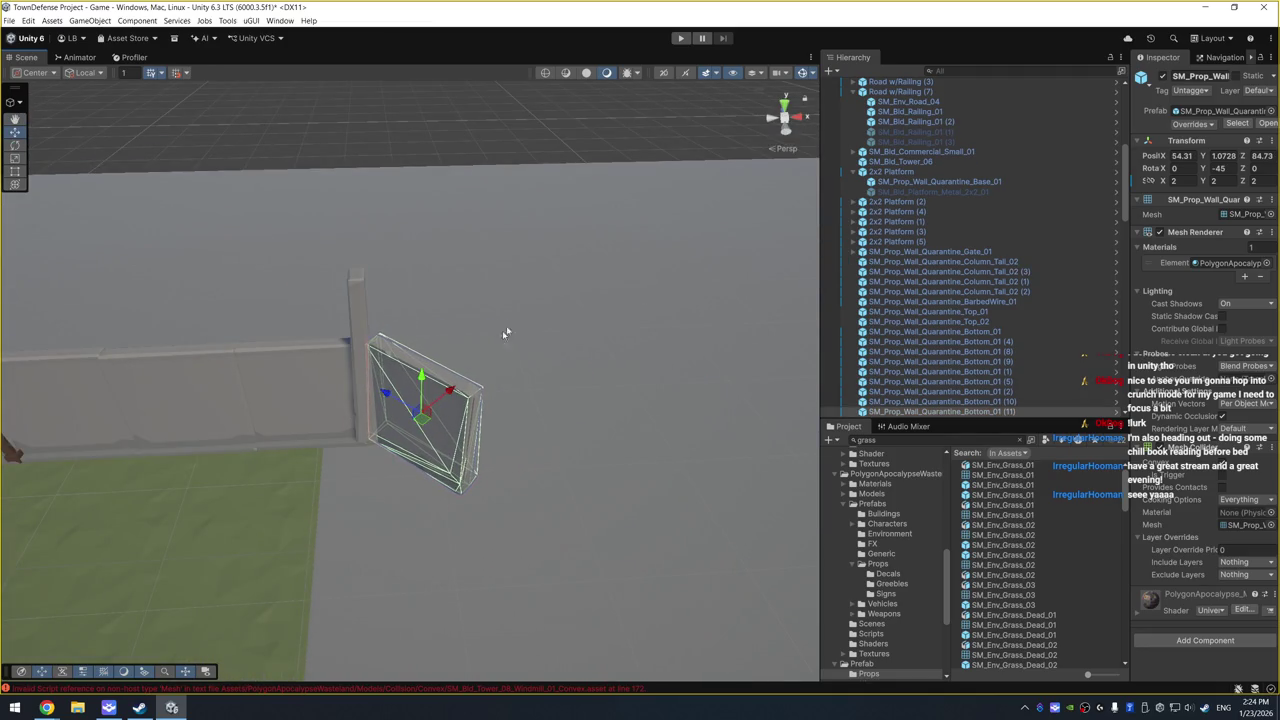
left_click_drag(506, 334, 239, 414)
mouse_move(410, 423)
left_mouse_down()
mouse_move(390, 416)
mouse_move(404, 372)
left_mouse_up()
key("f")
mouse_move(459, 309)
left_mouse_down()
mouse_move(420, 481)
mouse_move(432, 461)
left_mouse_up()
left_click_drag(413, 380, 400, 371)
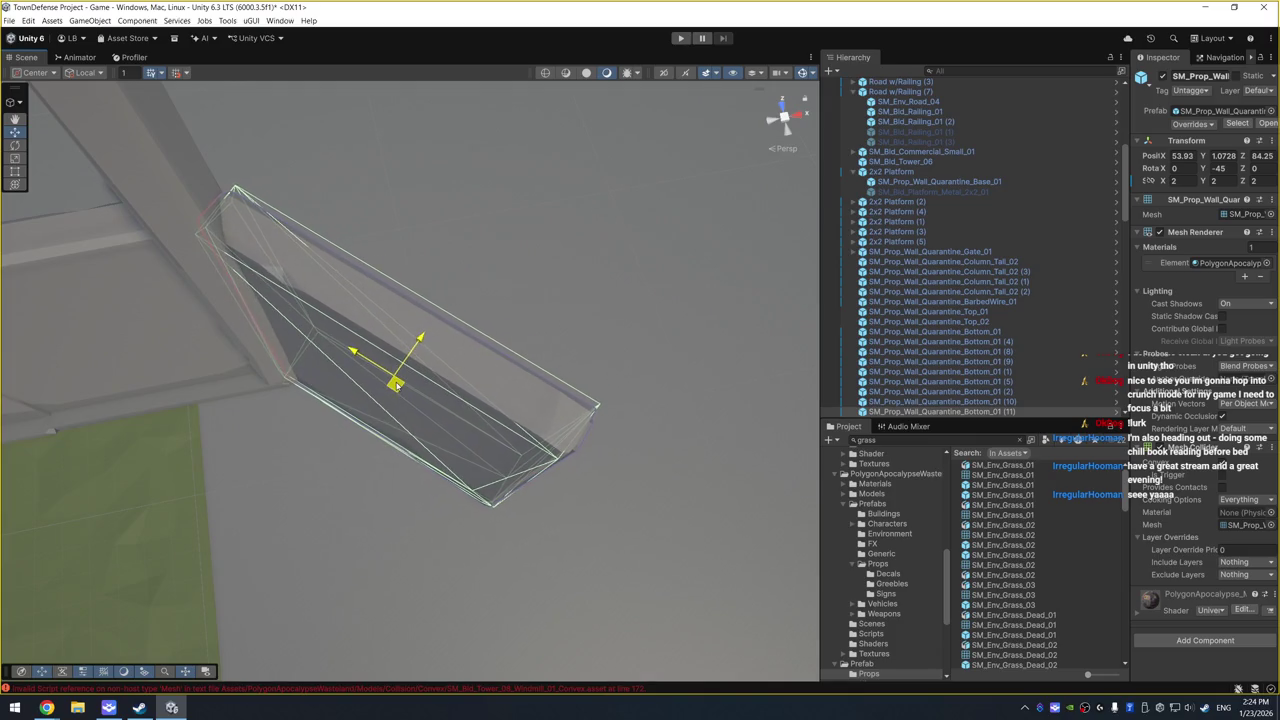
left_click(355, 460)
scroll(355, 460, "down", 10)
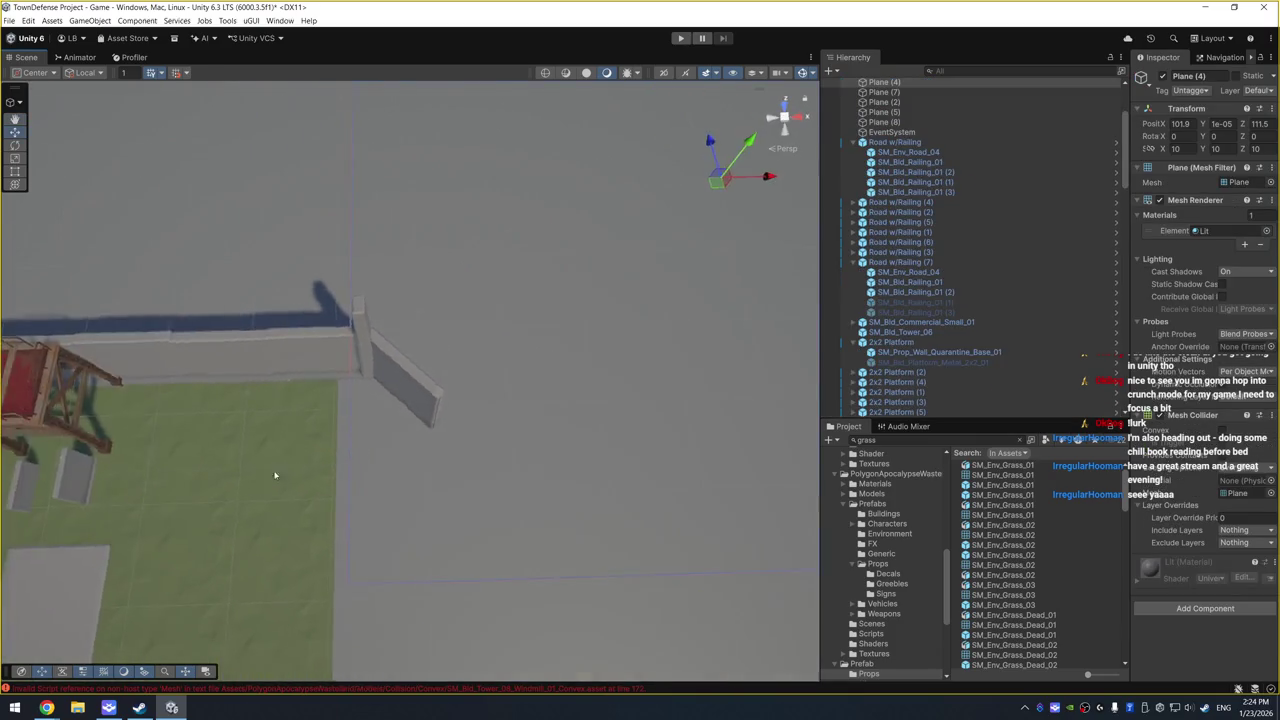
mouse_move(216, 332)
left_mouse_down()
mouse_move(351, 309)
mouse_move(271, 400)
mouse_move(335, 318)
mouse_move(380, 300)
mouse_move(385, 314)
mouse_move(398, 259)
left_mouse_up()
scroll(335, 318, "up", 3)
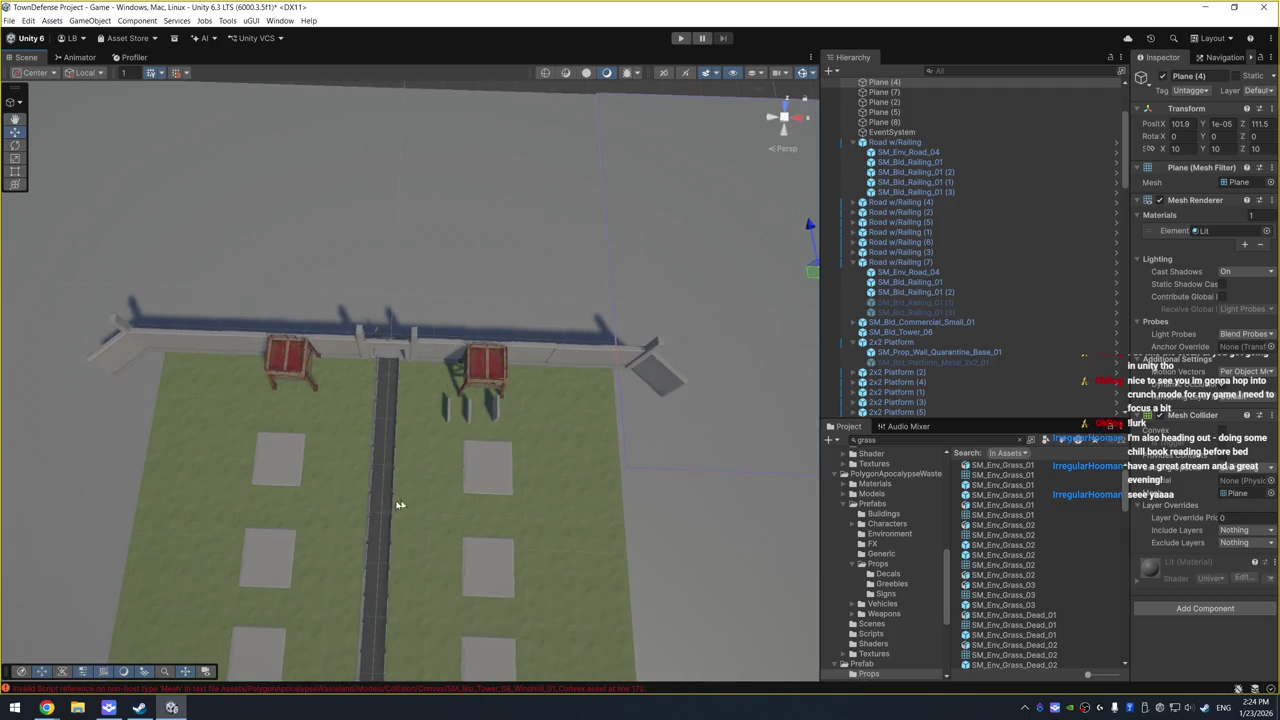
mouse_move(398, 505)
left_mouse_down()
mouse_move(417, 429)
mouse_move(391, 443)
mouse_move(423, 429)
mouse_move(492, 267)
mouse_move(510, 459)
left_mouse_up()
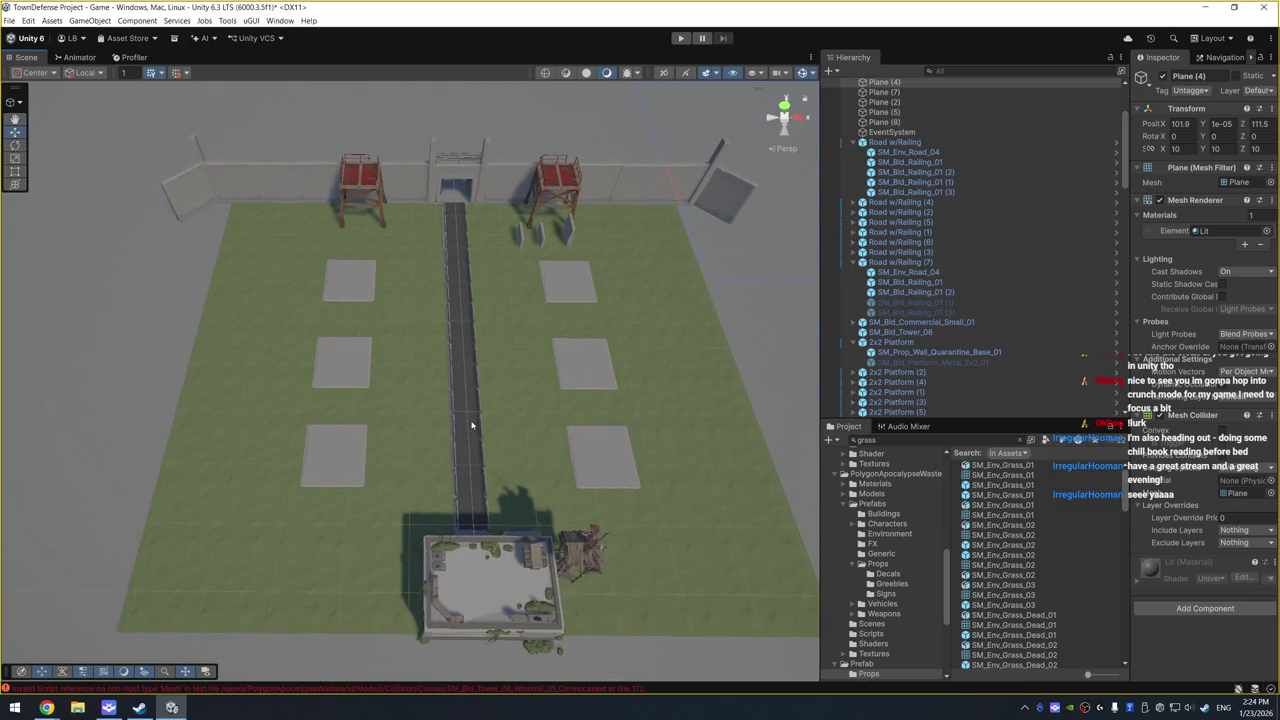
scroll(296, 390, "down", 2)
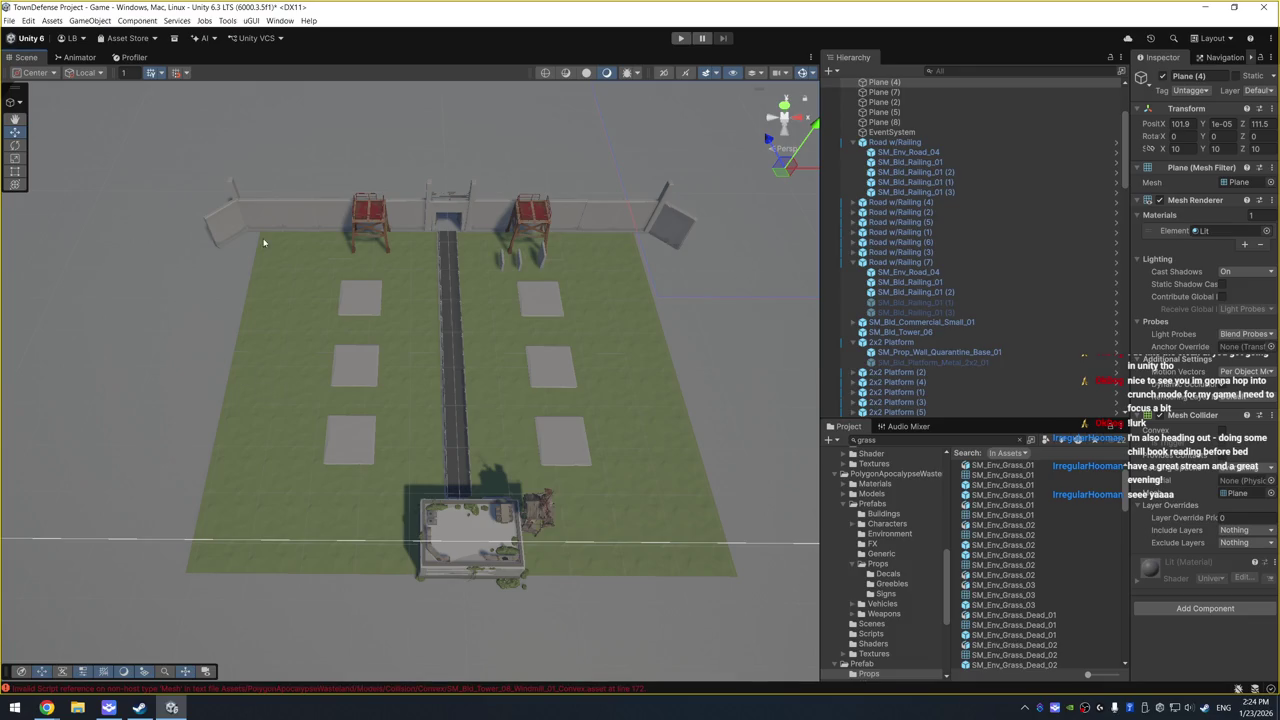
Step: Slide the left corner column slightly inward along Z into the yard
left_click(234, 187)
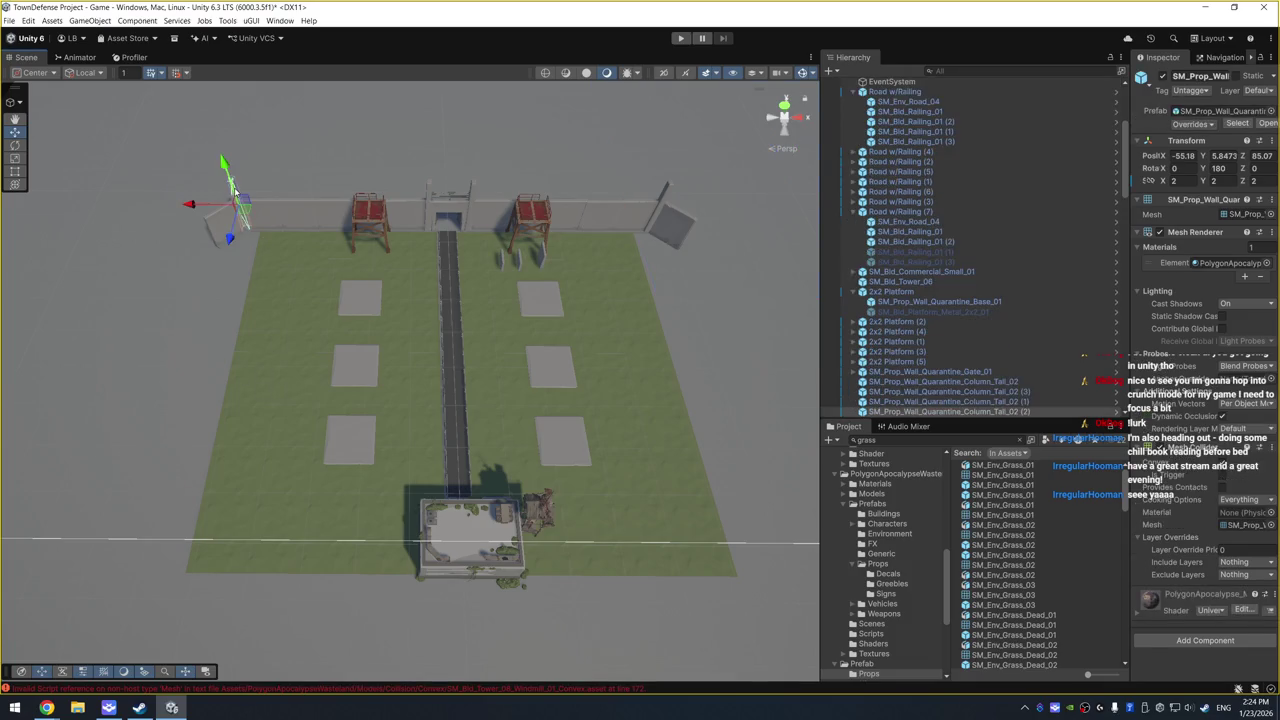
key("f")
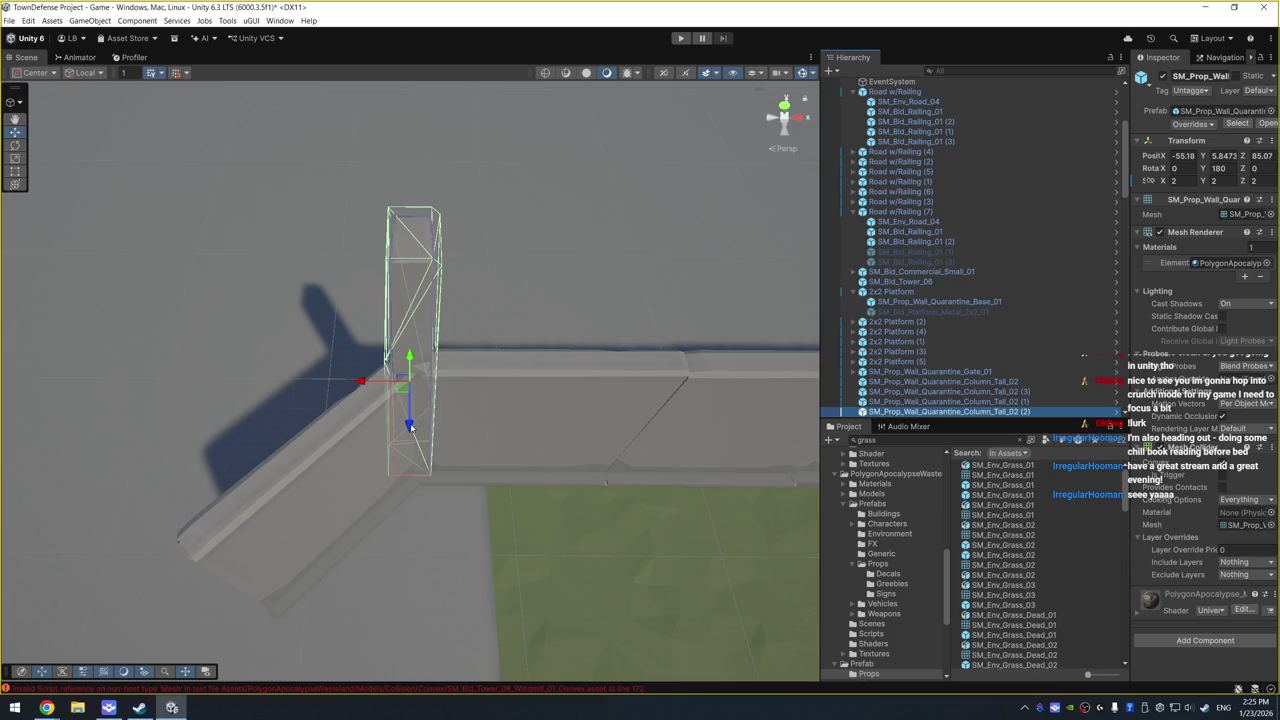
left_click_drag(410, 423, 416, 438)
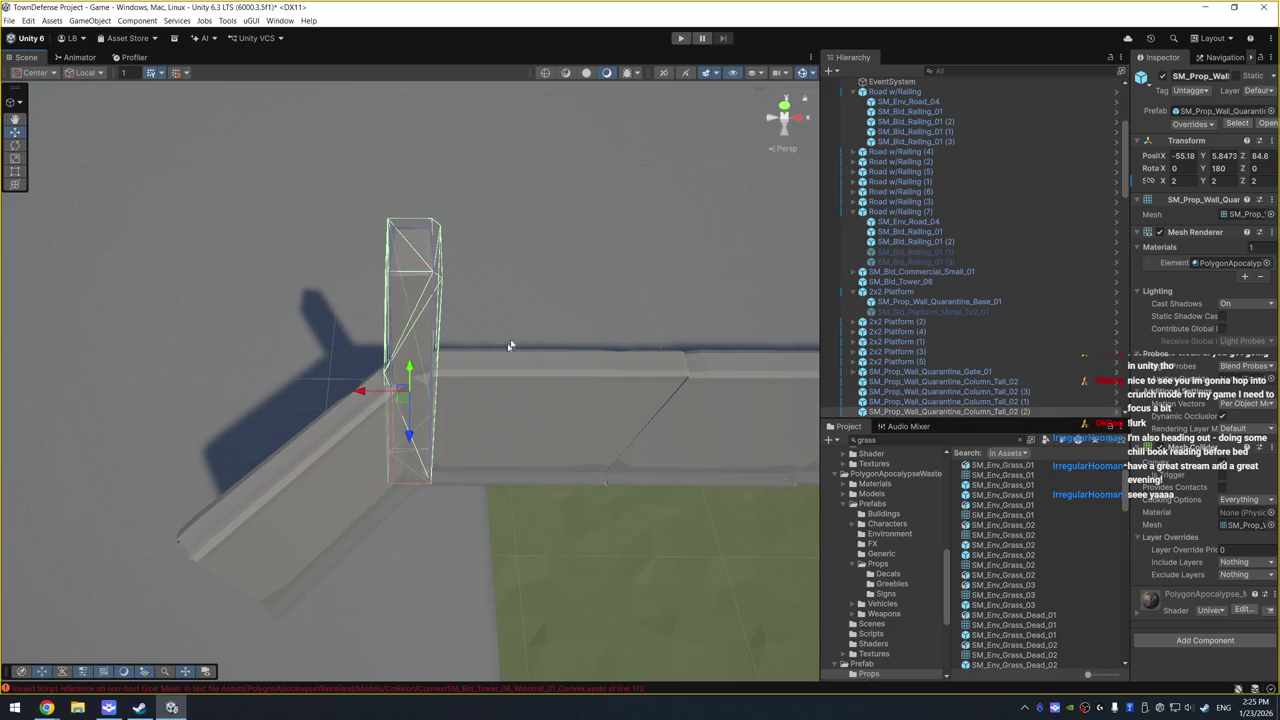
left_click(520, 345)
mouse_move(651, 271)
left_mouse_down()
mouse_move(357, 209)
mouse_move(484, 270)
mouse_move(459, 173)
mouse_move(690, 313)
left_mouse_up()
Step: Nudge the right angled corner panel flush with the wall
mouse_move(575, 246)
left_mouse_down()
mouse_move(680, 237)
mouse_move(683, 269)
left_mouse_up()
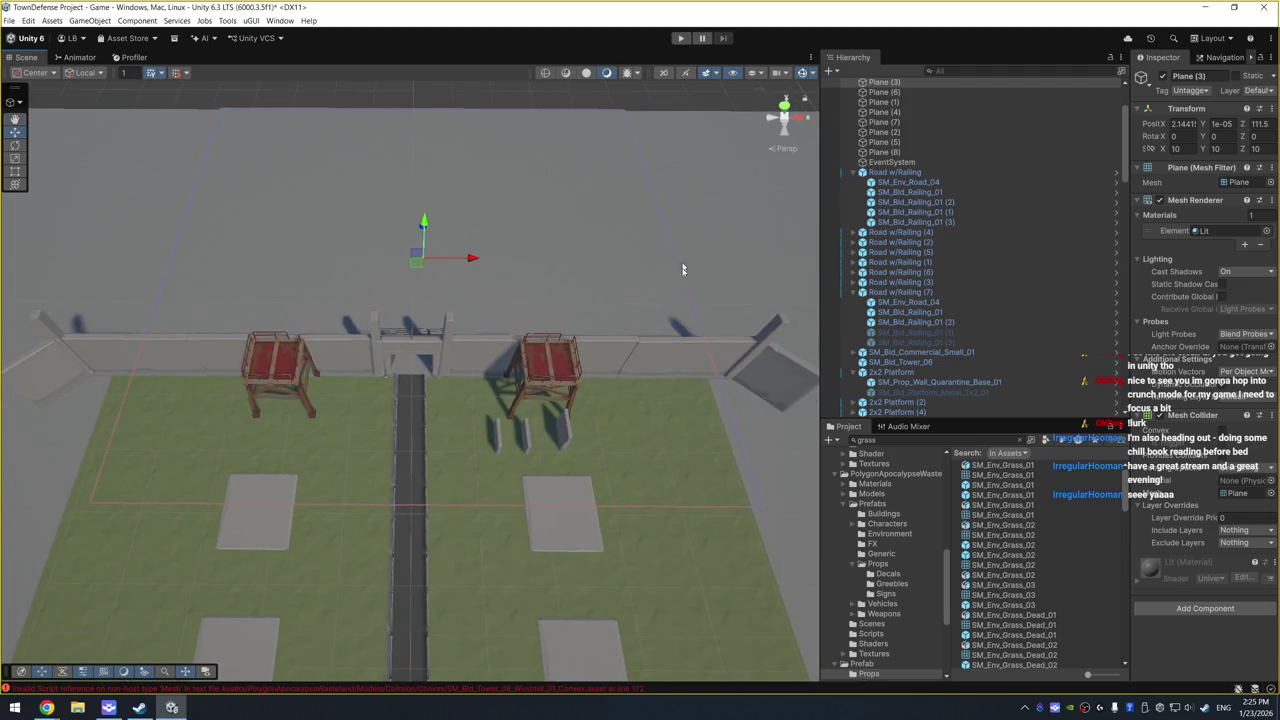
left_click(785, 381)
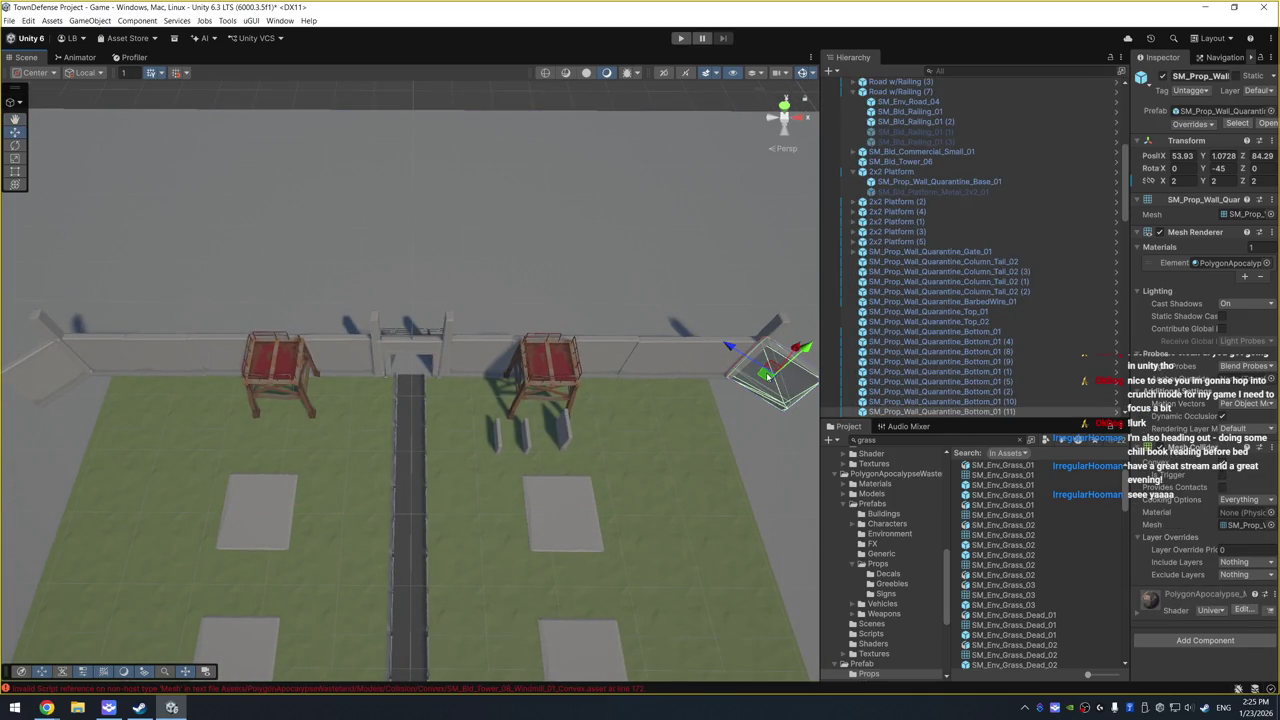
left_click_drag(767, 375, 770, 378)
left_click(673, 248)
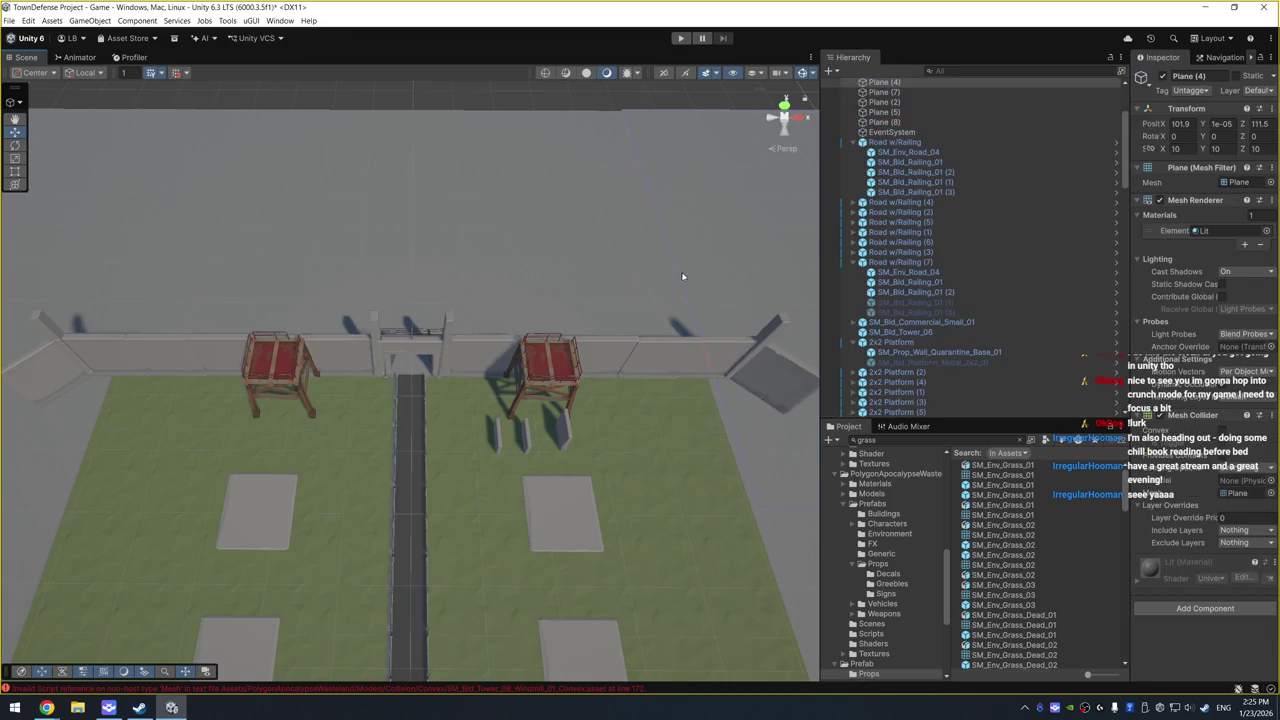
mouse_move(684, 295)
left_mouse_down()
mouse_move(560, 251)
mouse_move(586, 240)
mouse_move(466, 293)
mouse_move(431, 231)
mouse_move(409, 294)
mouse_move(430, 309)
left_mouse_up()
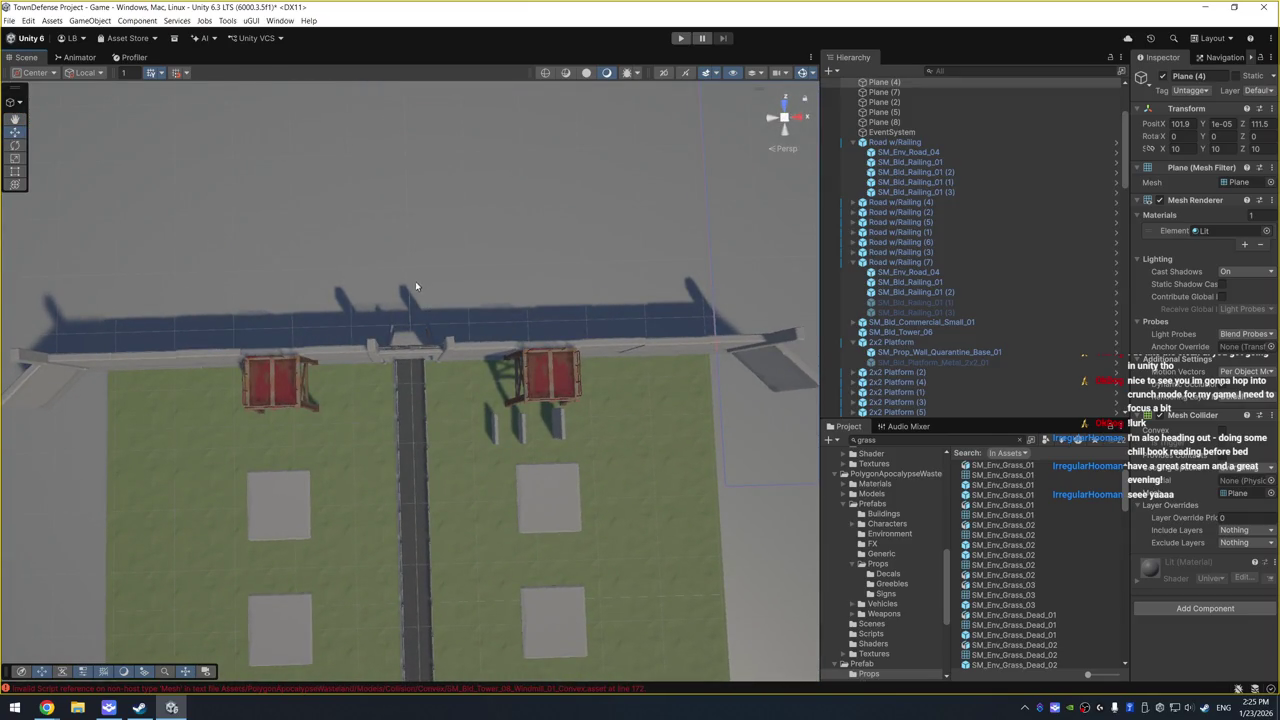
mouse_move(396, 286)
left_mouse_down()
mouse_move(429, 394)
mouse_move(634, 234)
mouse_move(651, 303)
mouse_move(605, 290)
mouse_move(385, 448)
left_mouse_up()
Step: Multi-select the ten SM_Env_Grass_01 clumps across the yard
left_click(383, 447)
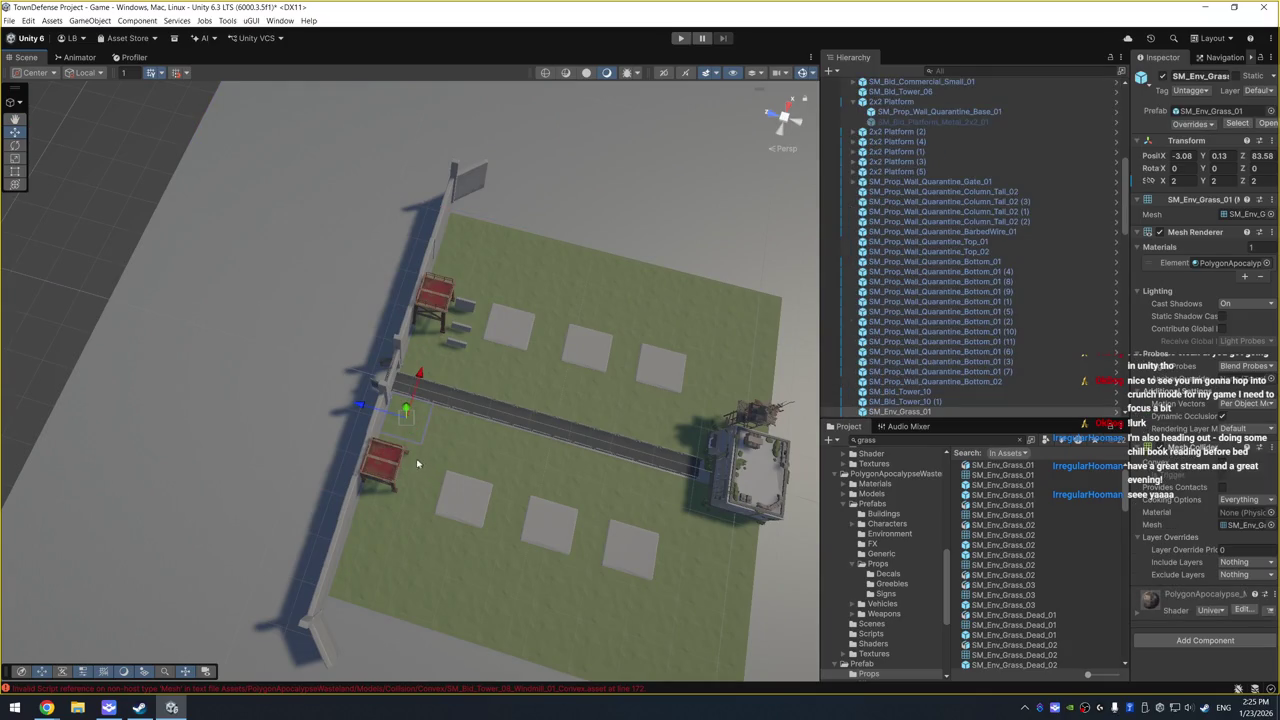
left_click(414, 466, "shift")
left_click(395, 503, "shift")
left_click(366, 534, "shift")
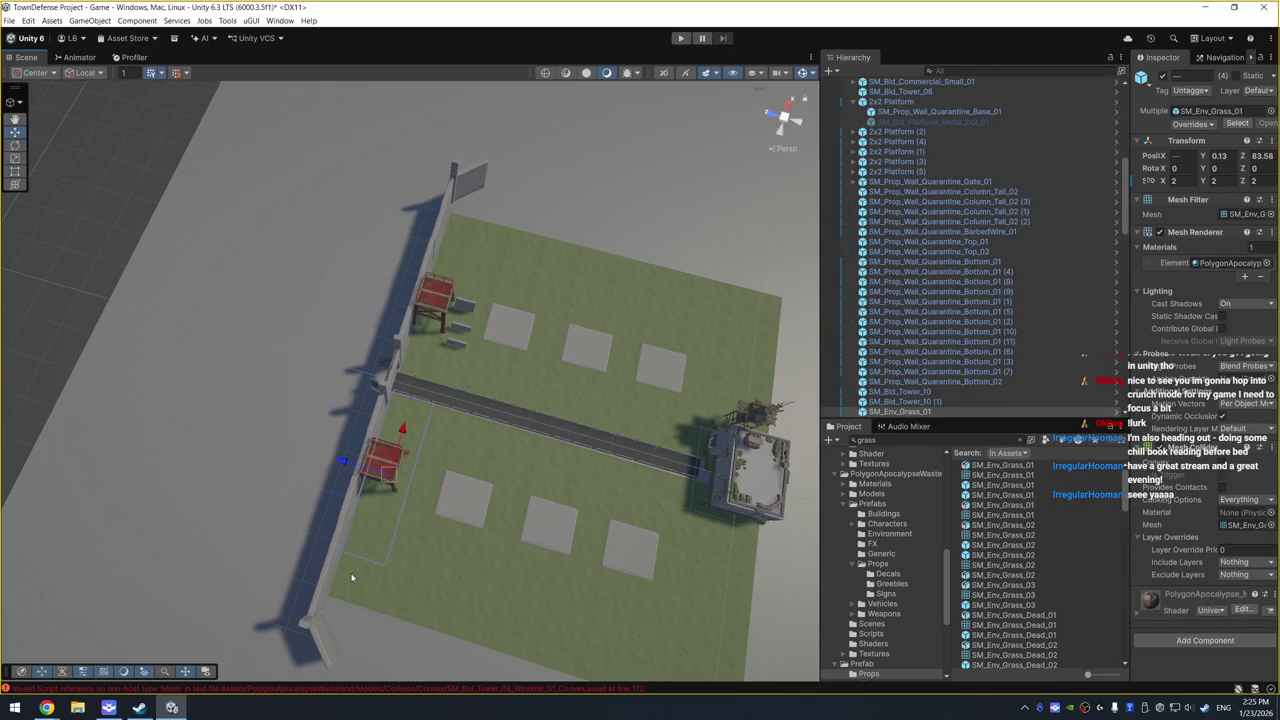
left_click(425, 370, "shift")
left_click(462, 318, "shift")
left_click(471, 256, "shift")
left_click(477, 244, "shift")
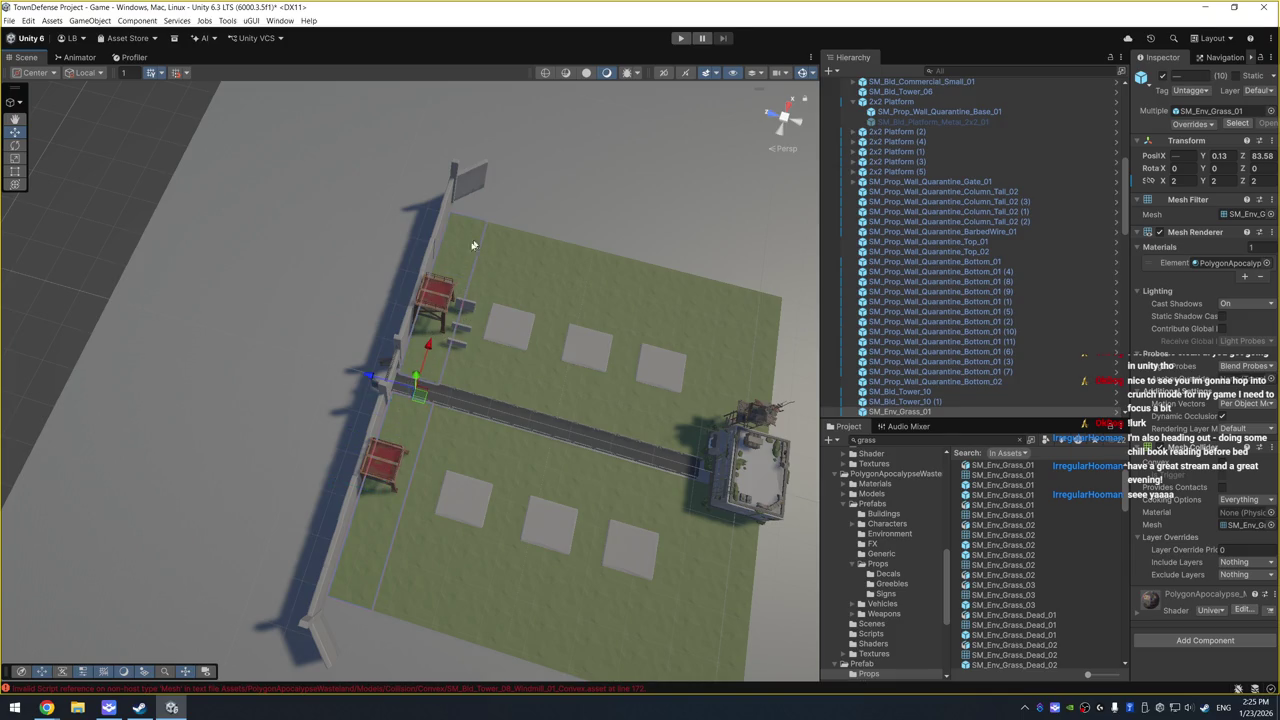
left_click(373, 379, "shift")
Step: Push the selected grass clumps further along the yard to Z 98.1
mouse_move(373, 379)
left_mouse_down()
mouse_move(300, 362)
mouse_move(349, 403)
mouse_move(397, 303)
mouse_move(249, 354)
left_mouse_up()
scroll(281, 374, "up", 1)
scroll(281, 374, "down", 2)
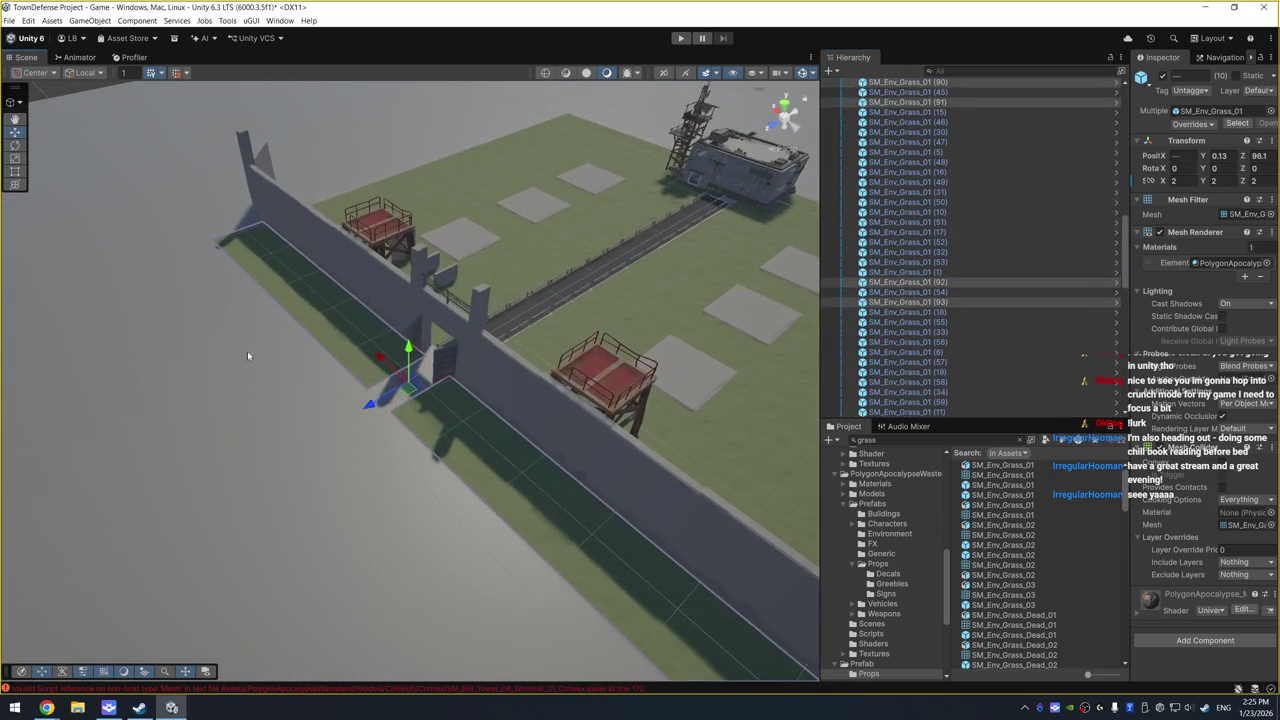
left_click(330, 318)
scroll(330, 318, "down", 3)
mouse_move(330, 318)
left_mouse_down()
mouse_move(371, 363)
mouse_move(393, 365)
mouse_move(535, 278)
mouse_move(506, 291)
left_mouse_up()
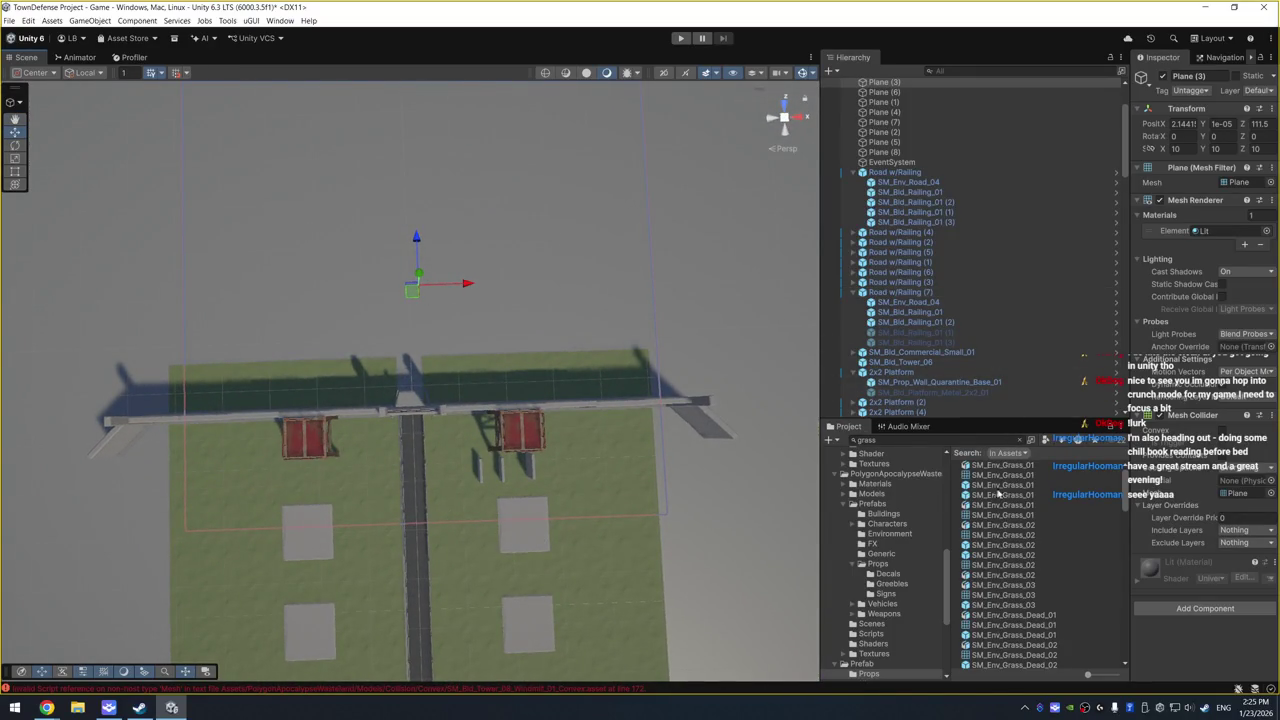
Step: Place an SM_Env_Grass_Patch_01 grass patch on the yard's field and frame it
scroll(1020, 495, "down", 5)
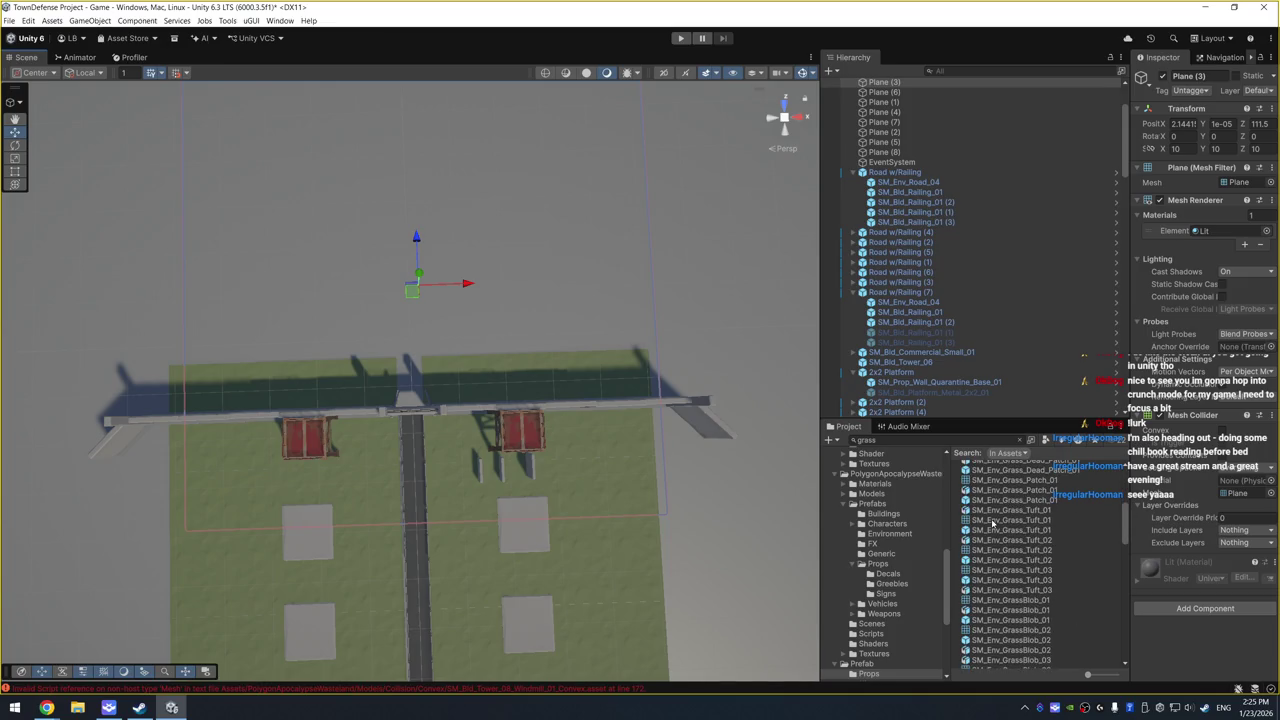
left_click(1047, 501)
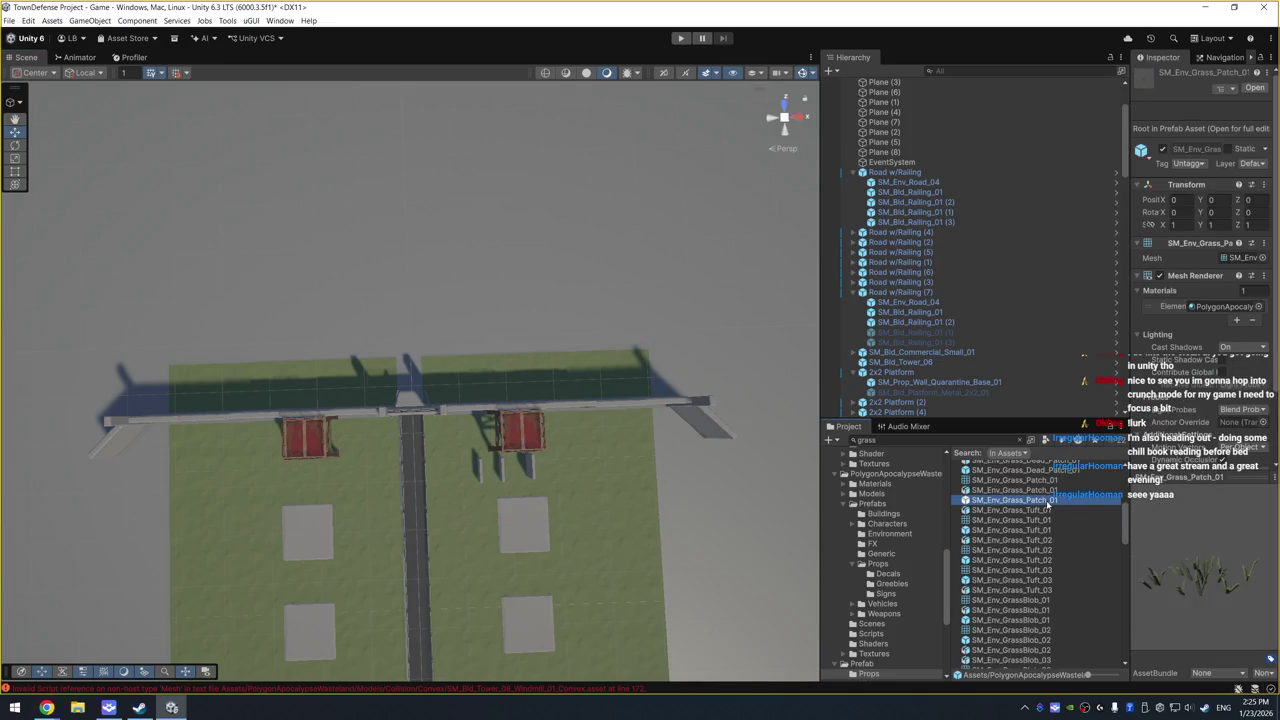
scroll(1062, 476, "up", 1)
left_click(1058, 493)
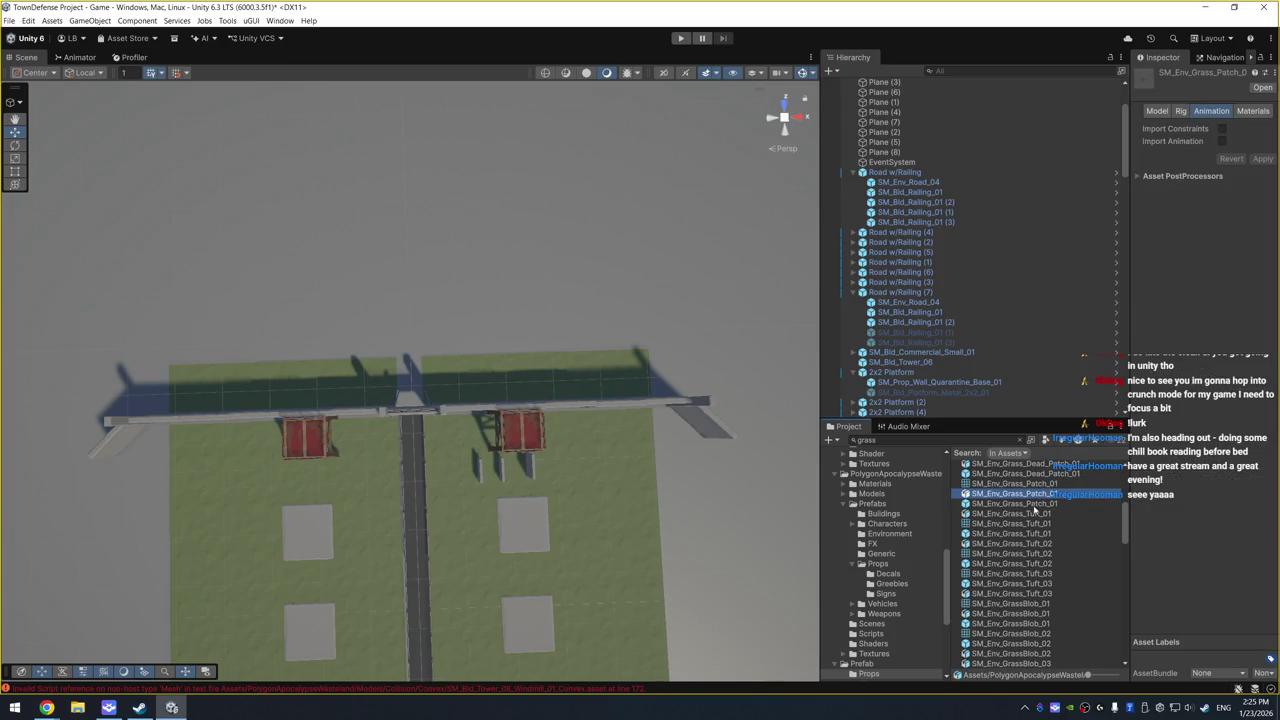
left_click(1034, 505)
left_click_drag(1038, 506, 570, 501)
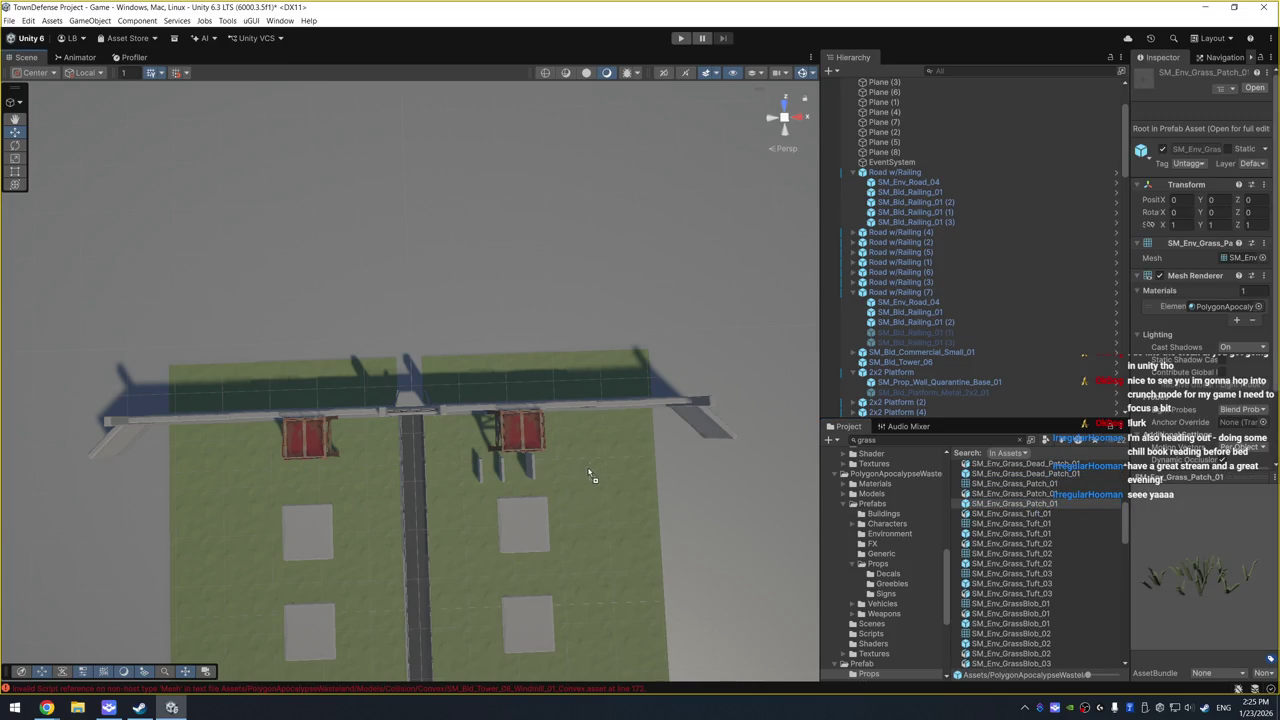
left_click_drag(578, 437, 578, 437)
key("f")
Step: Duplicate the grass patch and spread the copies across the field
scroll(562, 388, "down", 5)
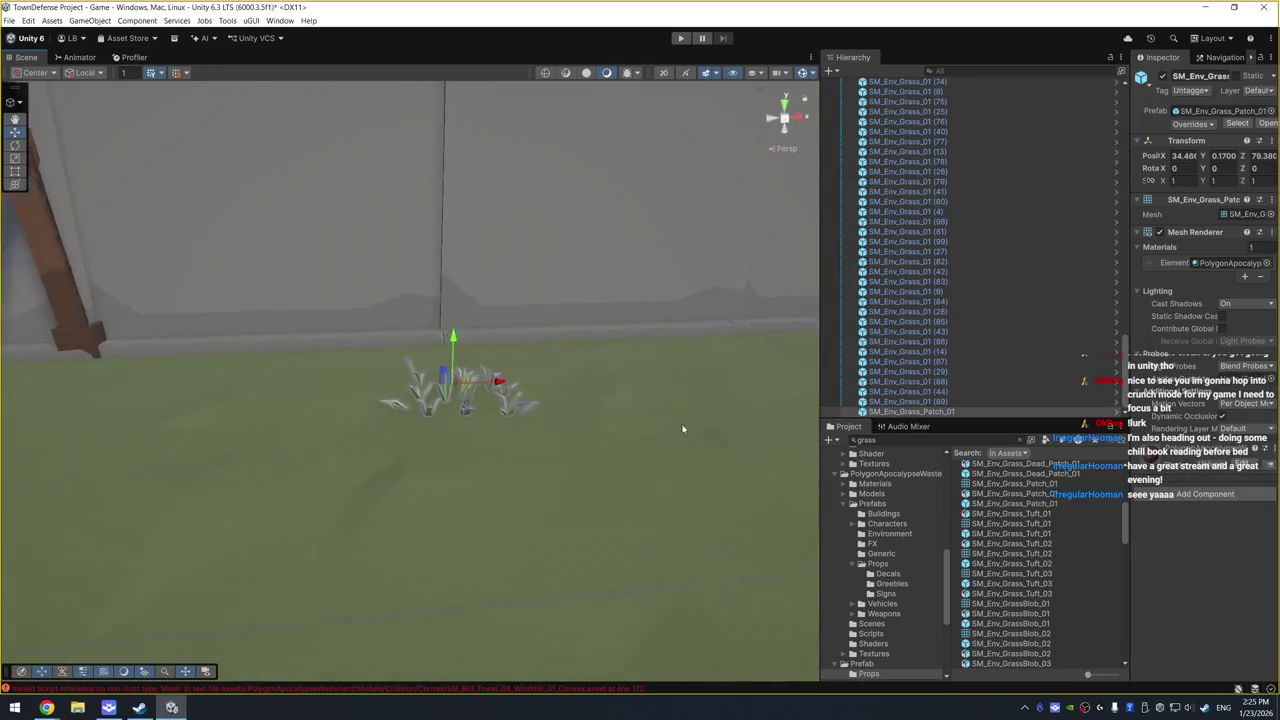
scroll(562, 388, "down", 5)
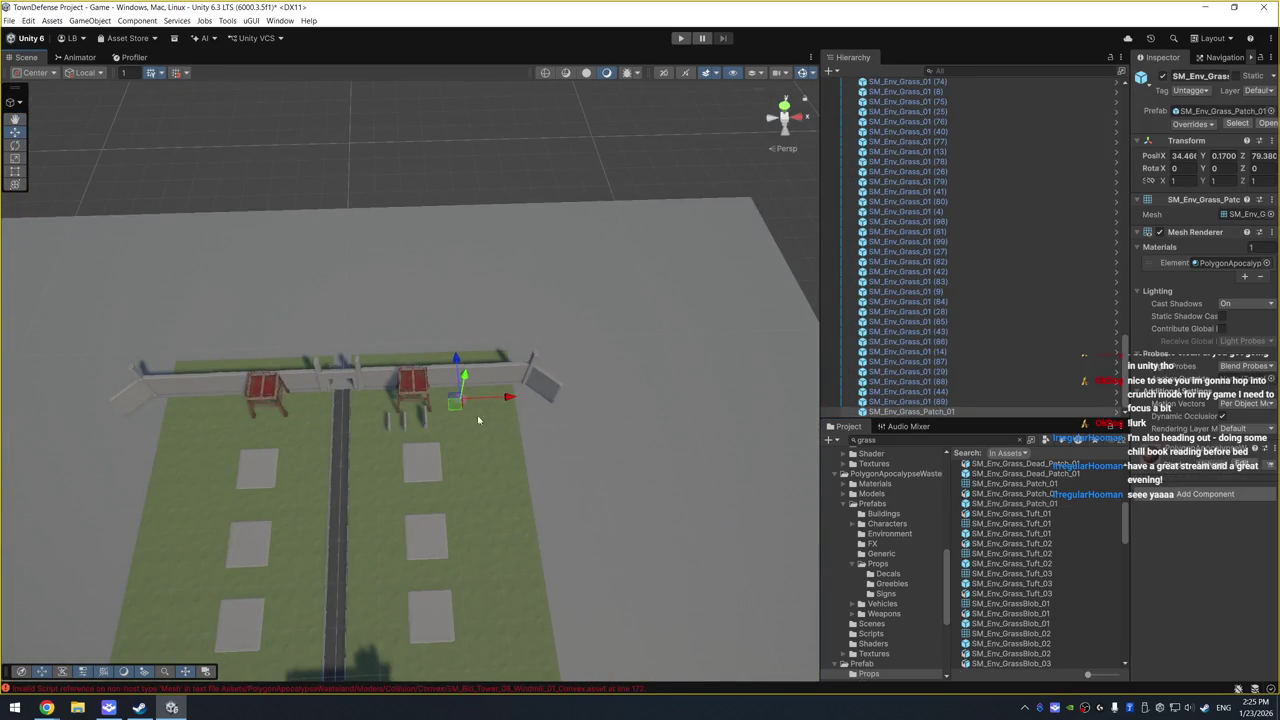
key("ctrl+d")
mouse_move(455, 402)
left_mouse_down()
mouse_move(303, 436)
mouse_move(194, 420)
mouse_move(176, 648)
mouse_move(196, 476)
mouse_move(205, 585)
mouse_move(176, 600)
mouse_move(320, 518)
mouse_move(258, 520)
mouse_move(437, 511)
mouse_move(370, 640)
mouse_move(497, 460)
mouse_move(483, 510)
mouse_move(526, 625)
mouse_move(499, 583)
left_mouse_up()
key("ctrl+d")
key("ctrl+d")
key("ctrl+d")
key("ctrl+d")
key("ctrl+d")
key("ctrl+d")
key("ctrl+d")
key("ctrl+d")
key("ctrl+d")
key("ctrl+d")
left_click(972, 440)
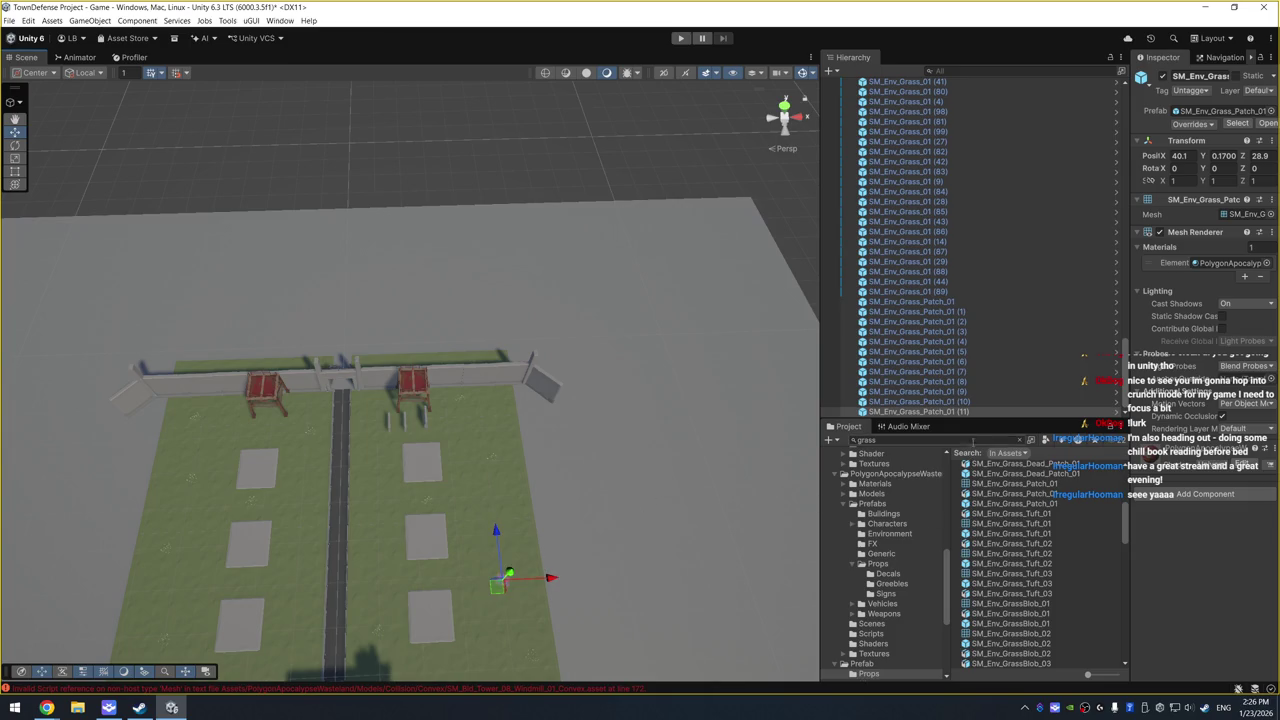
Step: Search the assets for 'tr' and place SM_Env_Tree_Cluster_03 in the yard
type("tree")
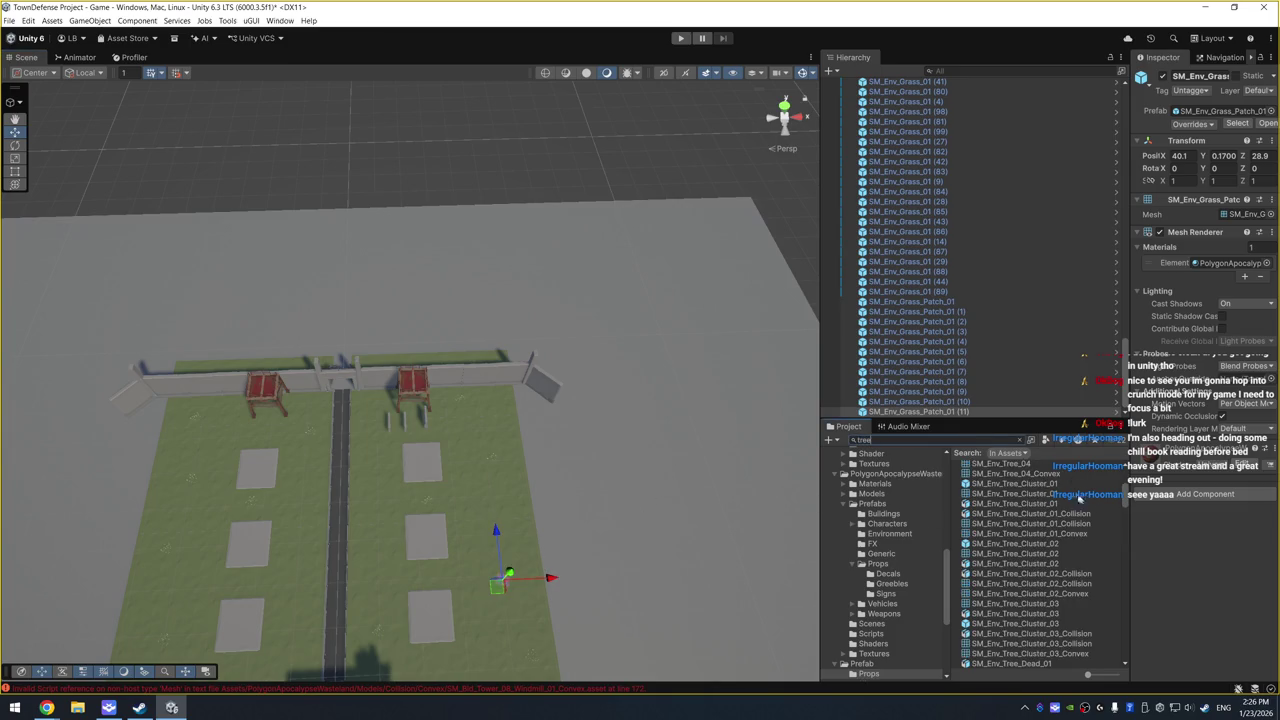
left_click(1071, 484)
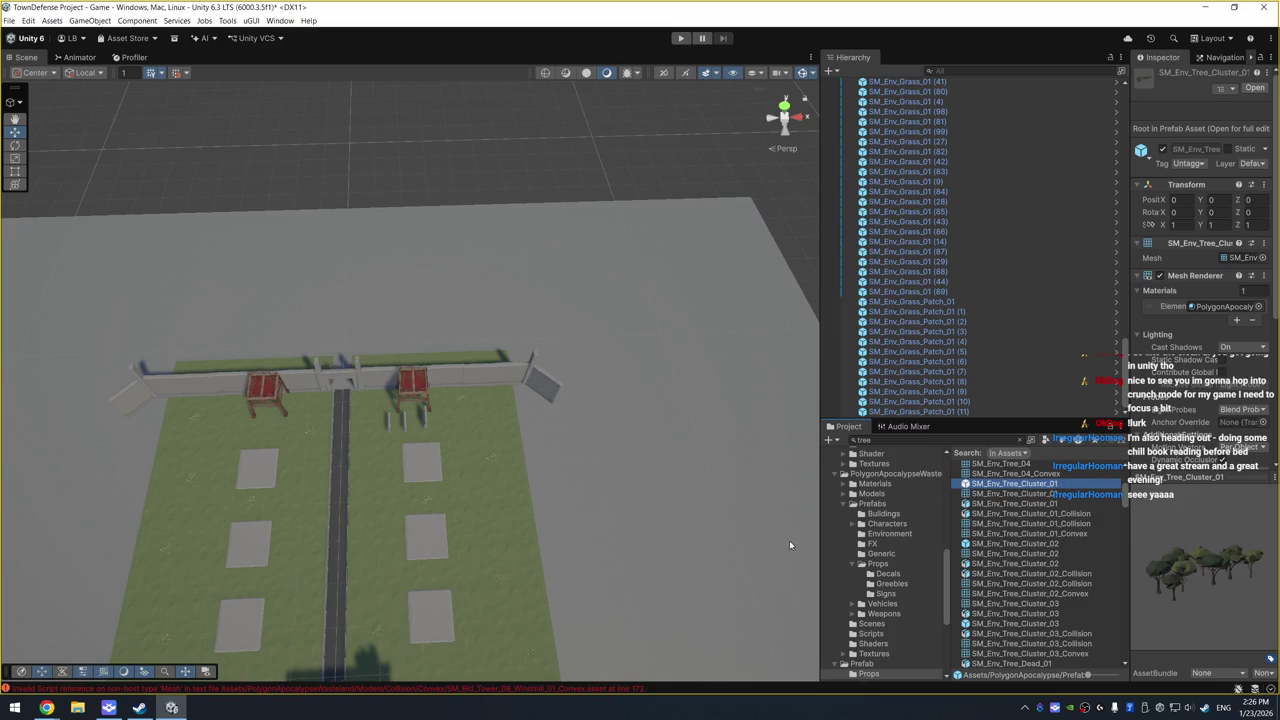
left_click(1044, 624)
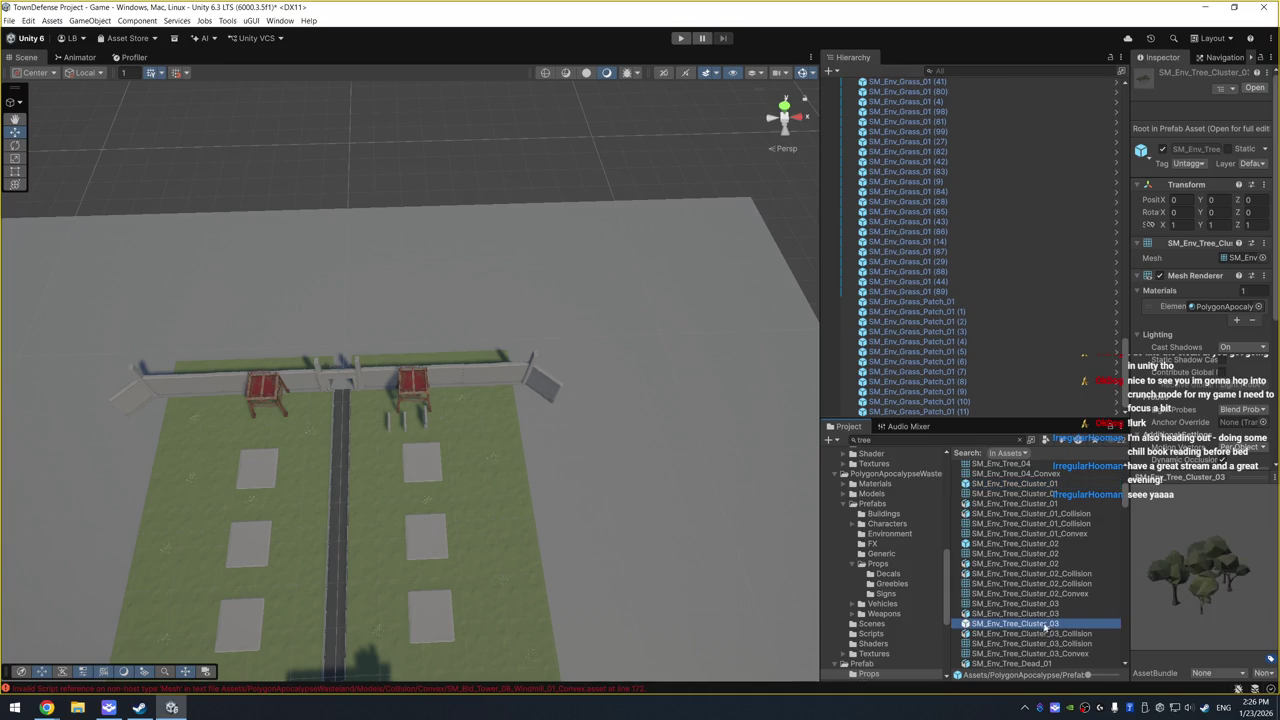
mouse_move(862, 577)
left_mouse_down()
mouse_move(525, 450)
mouse_move(490, 408)
left_mouse_up()
Step: Compare the tree cluster prefabs, then place SM_Env_Tree_Cluster_02 in the yard
scroll(985, 602, "up", 5)
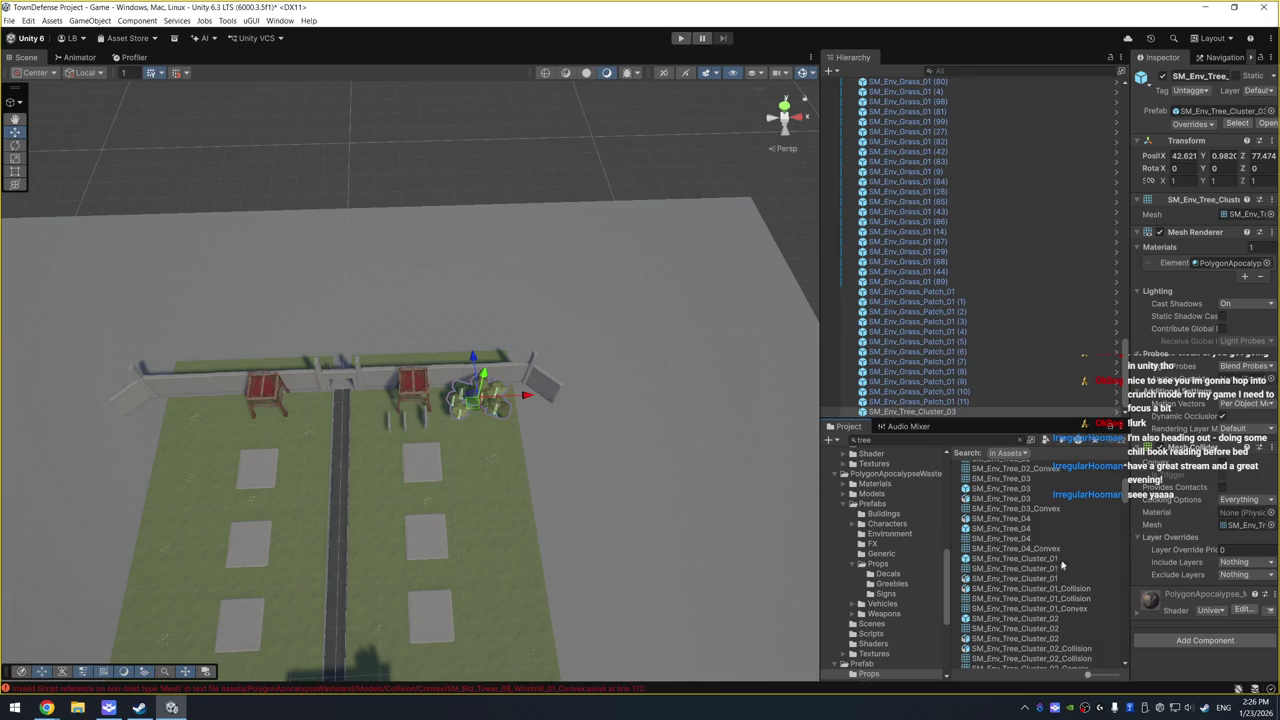
left_click(1062, 566)
scroll(1066, 569, "down", 6)
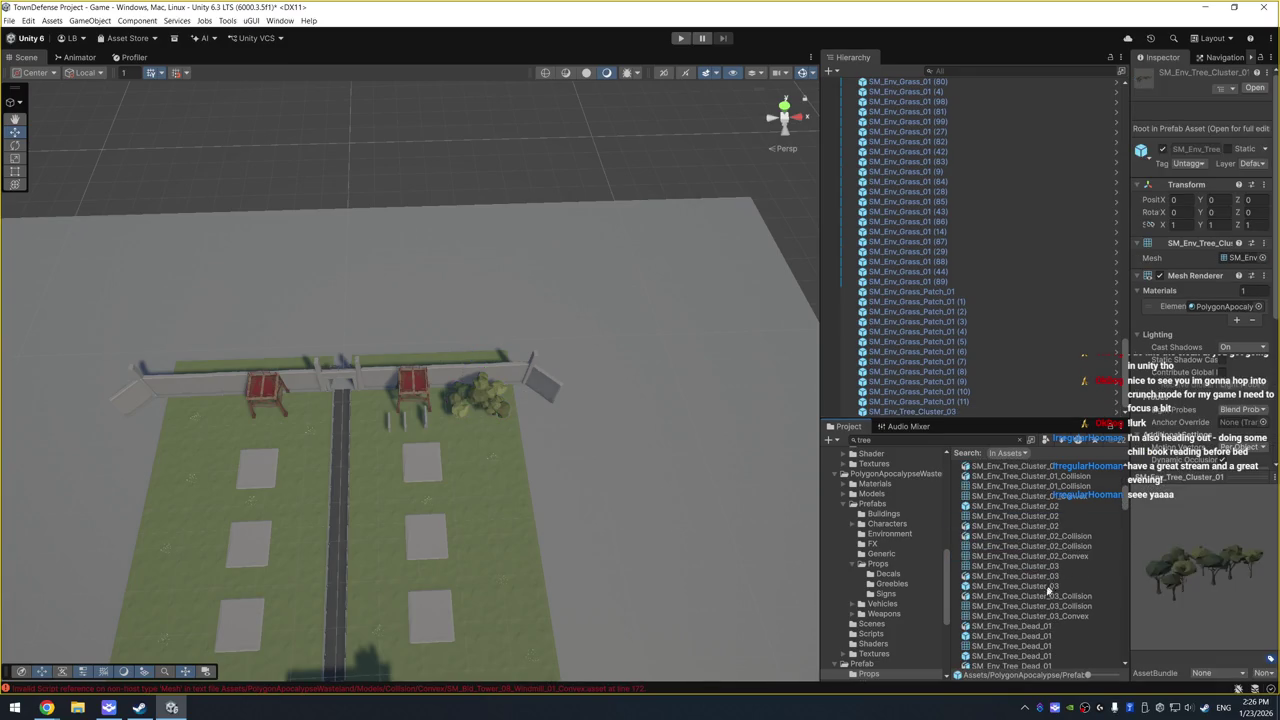
left_click(1048, 587)
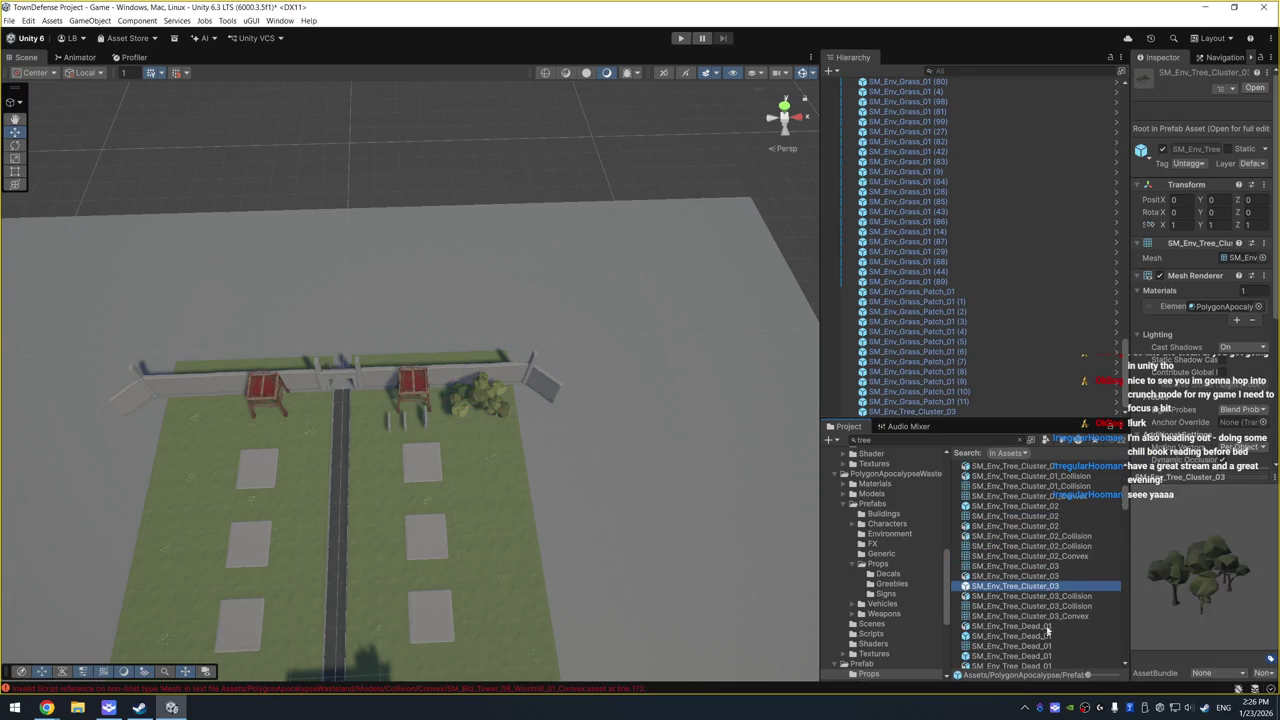
left_click(1061, 507)
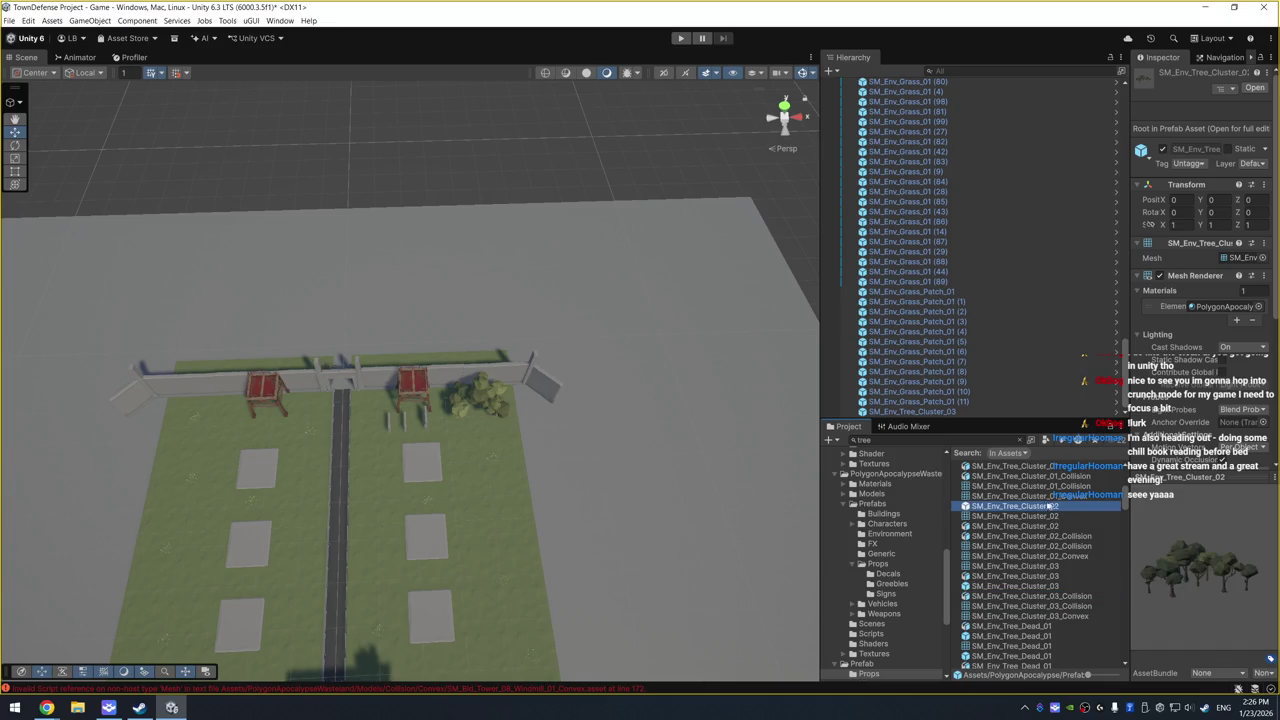
mouse_move(1038, 511)
left_mouse_down()
mouse_move(206, 437)
mouse_move(358, 517)
left_mouse_up()
key("f")
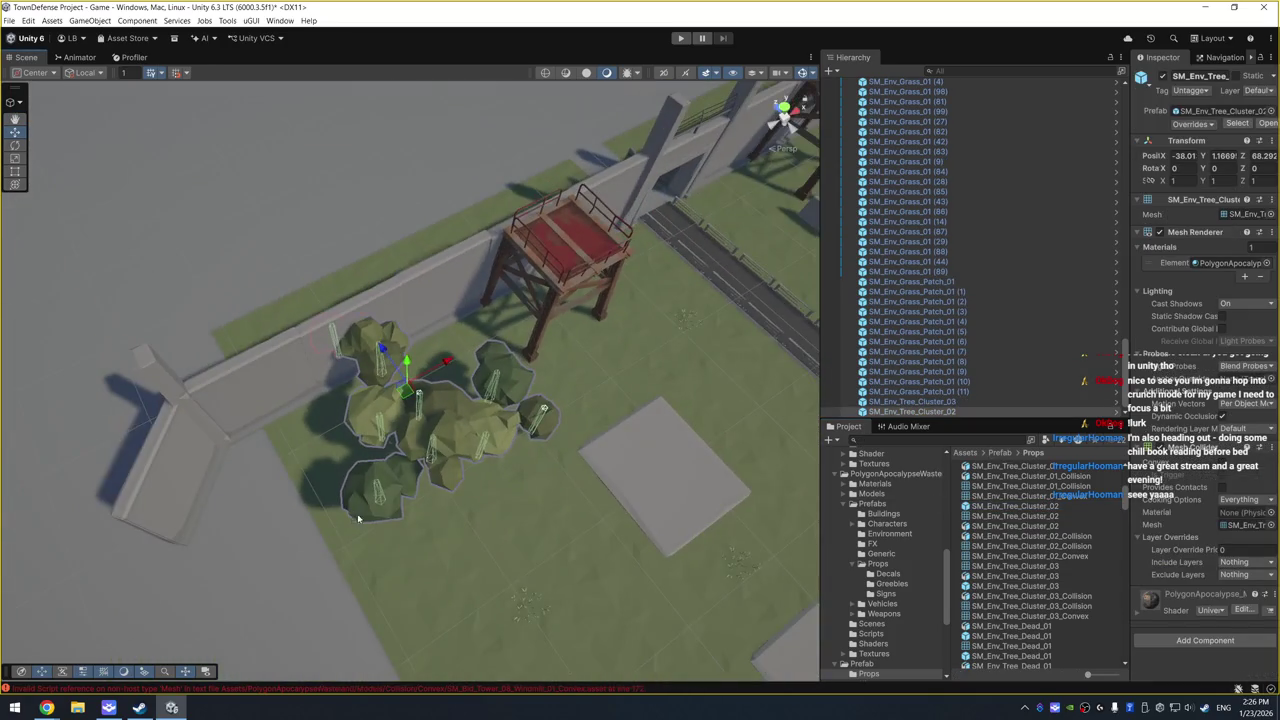
Step: Rotate the SM_Env_Tree_Cluster_02 tree cluster to fit the corner and push it against the wall
key("e")
left_click_drag(463, 518, 380, 449)
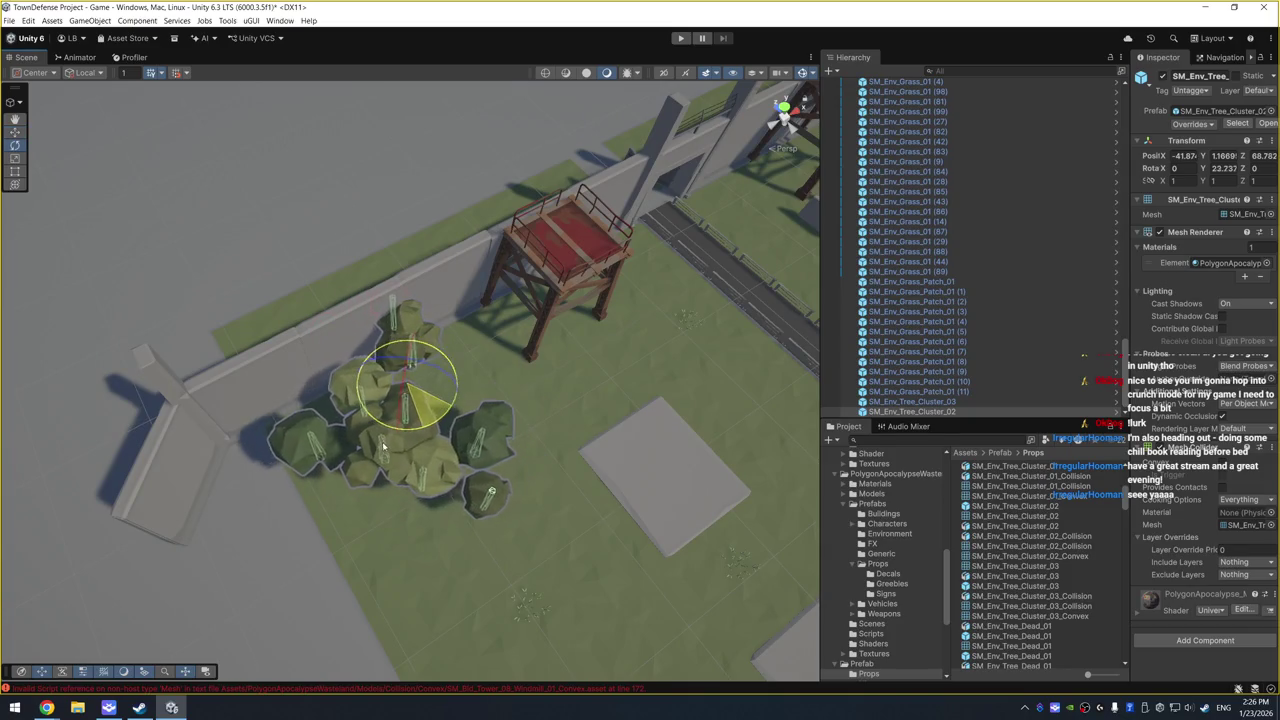
key("w")
mouse_move(418, 395)
left_mouse_down()
mouse_move(345, 542)
mouse_move(345, 462)
mouse_move(394, 462)
mouse_move(330, 505)
mouse_move(197, 517)
mouse_move(127, 487)
mouse_move(293, 483)
left_mouse_up()
key("e")
key("w")
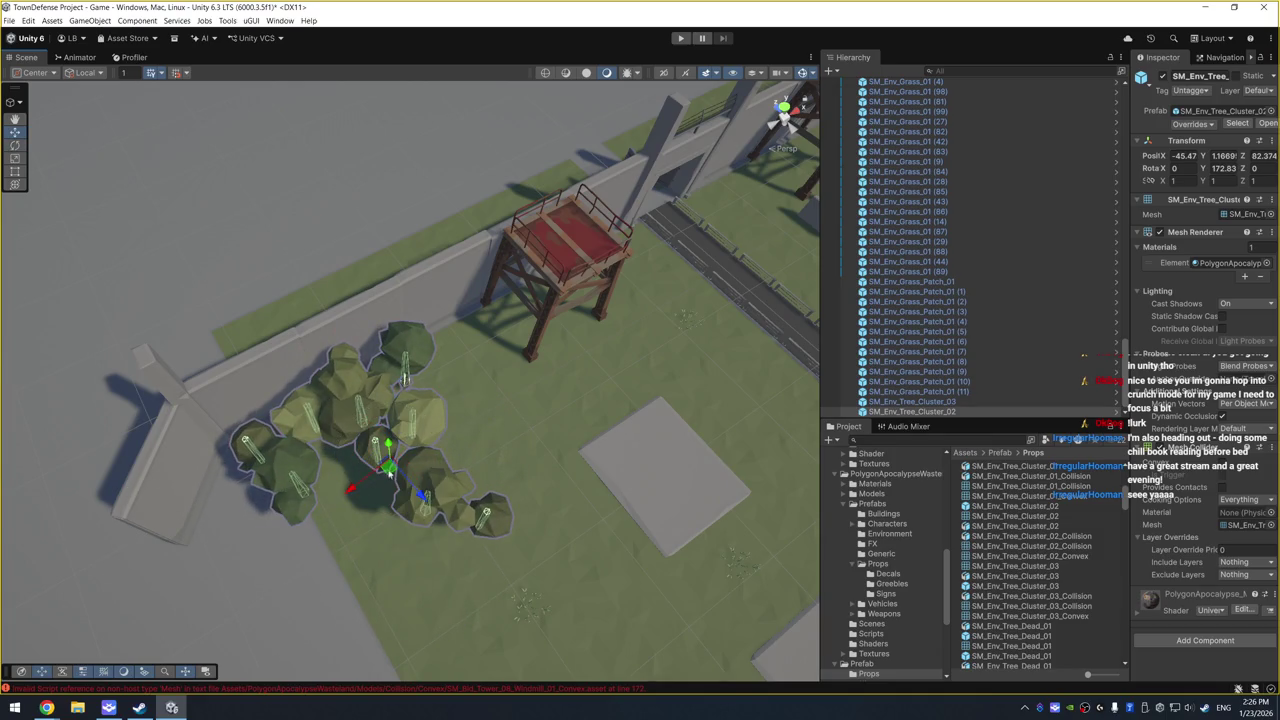
mouse_move(389, 473)
left_mouse_down()
mouse_move(300, 510)
mouse_move(339, 493)
left_mouse_up()
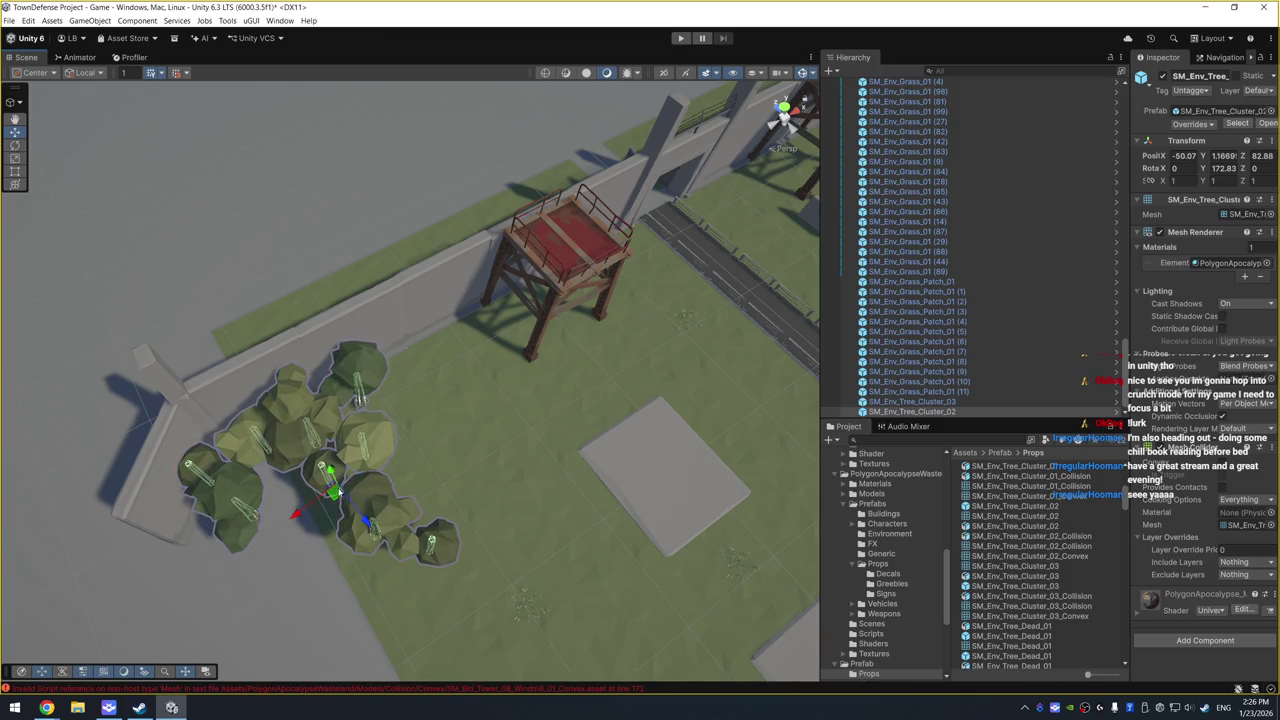
scroll(505, 465, "down", 5)
left_click_drag(449, 551, 529, 514)
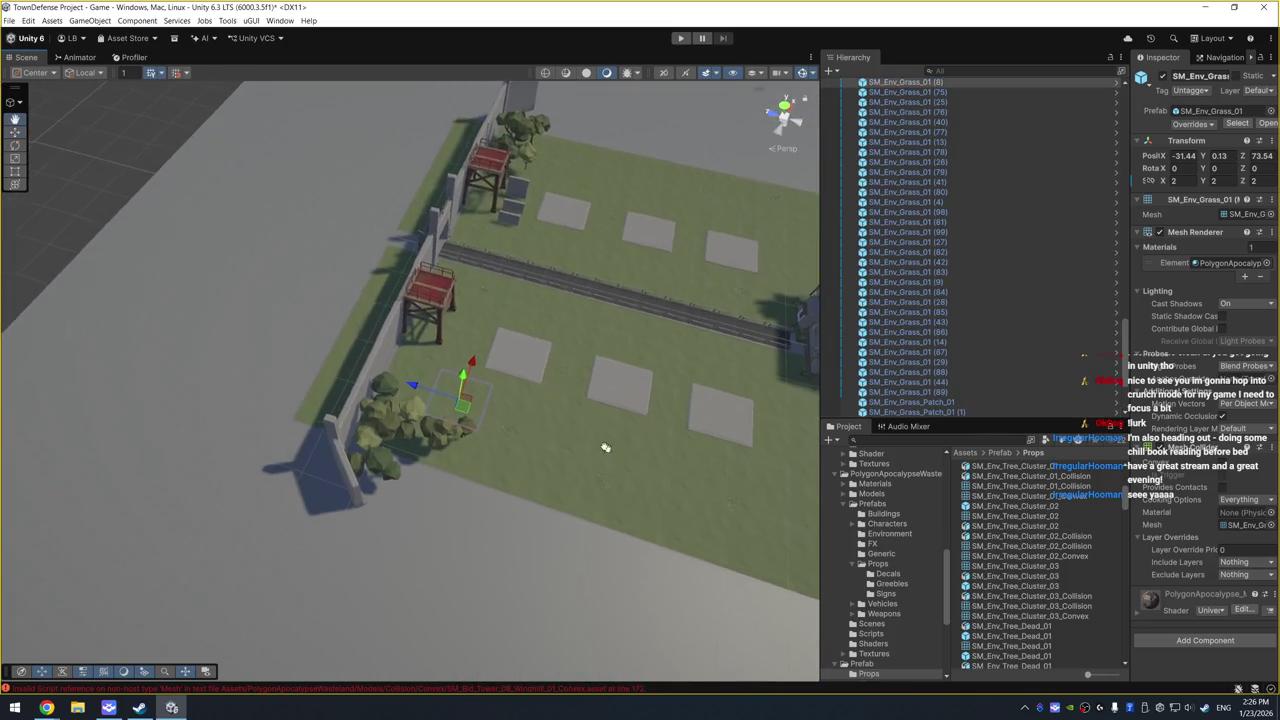
Step: Duplicate nine lower-field grass clumps twice toward the field's edge, then enter Play mode
scroll(332, 429, "up", 3)
left_click(332, 432)
left_click(364, 433, "shift")
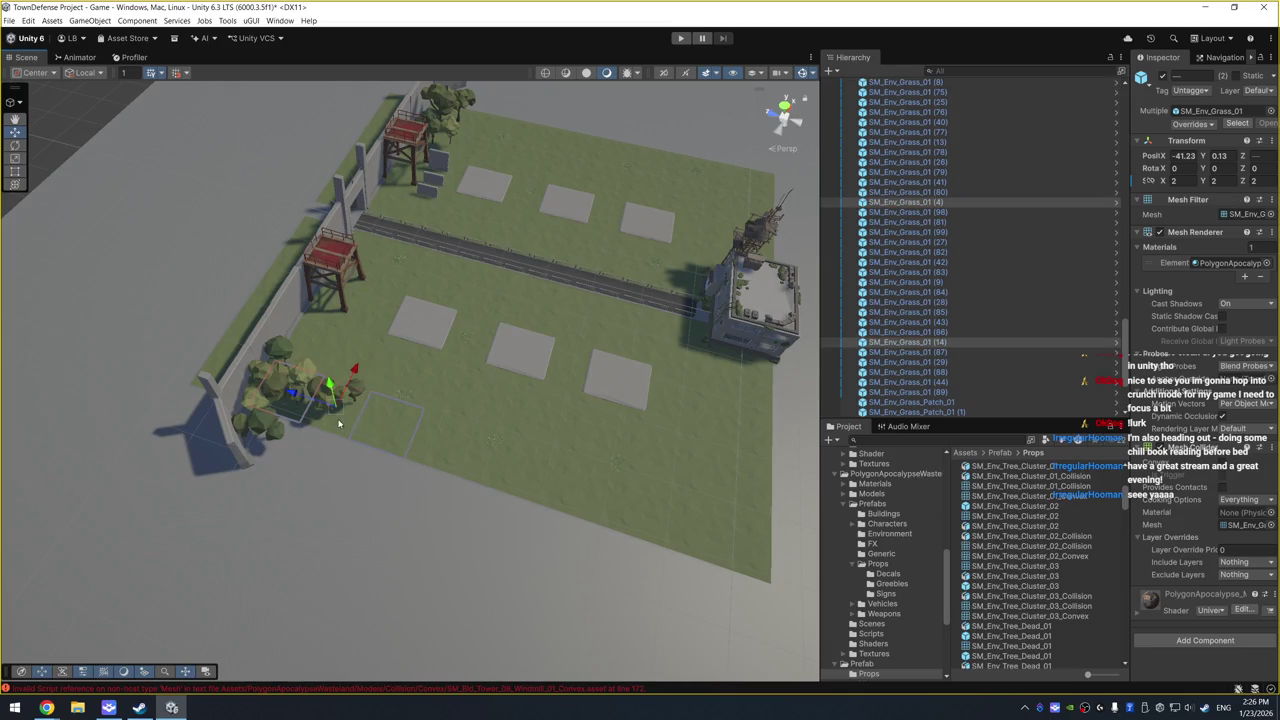
left_click(334, 428, "shift")
mouse_move(455, 451)
left_mouse_down()
mouse_move(657, 523)
mouse_move(749, 531)
mouse_move(739, 536)
left_mouse_up()
key("ctrl+d")
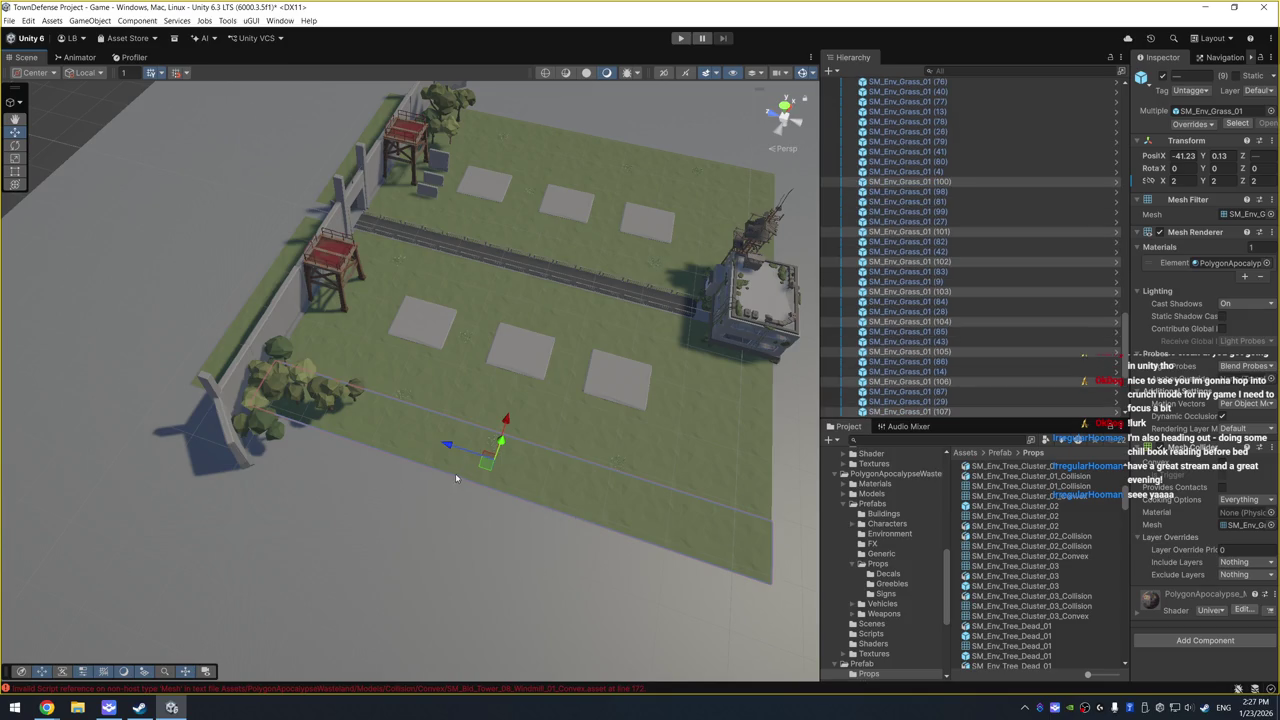
mouse_move(505, 422)
left_mouse_down()
mouse_move(480, 474)
mouse_move(649, 159)
mouse_move(700, 118)
mouse_move(731, 124)
left_mouse_up()
key("ctrl+d")
key("ctrl+p")
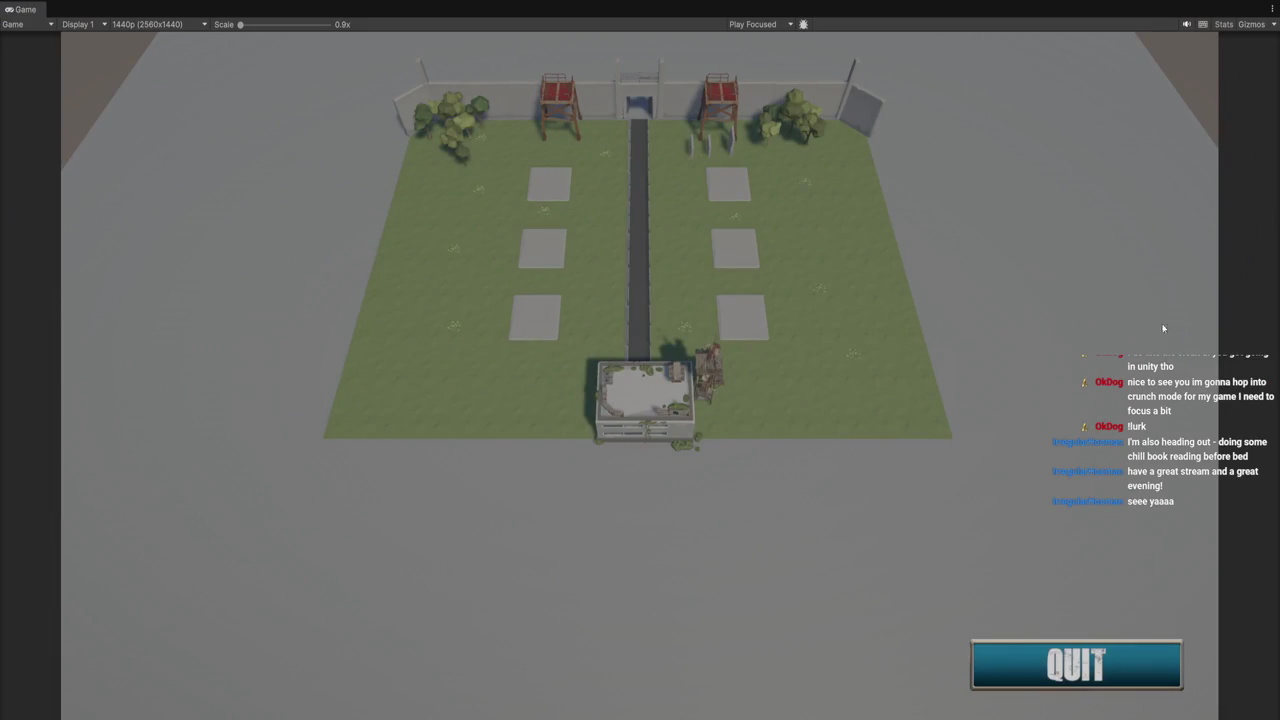
Step: Stop the play-mode preview with Ctrl+P to return to the editor
key("ctrl+p")
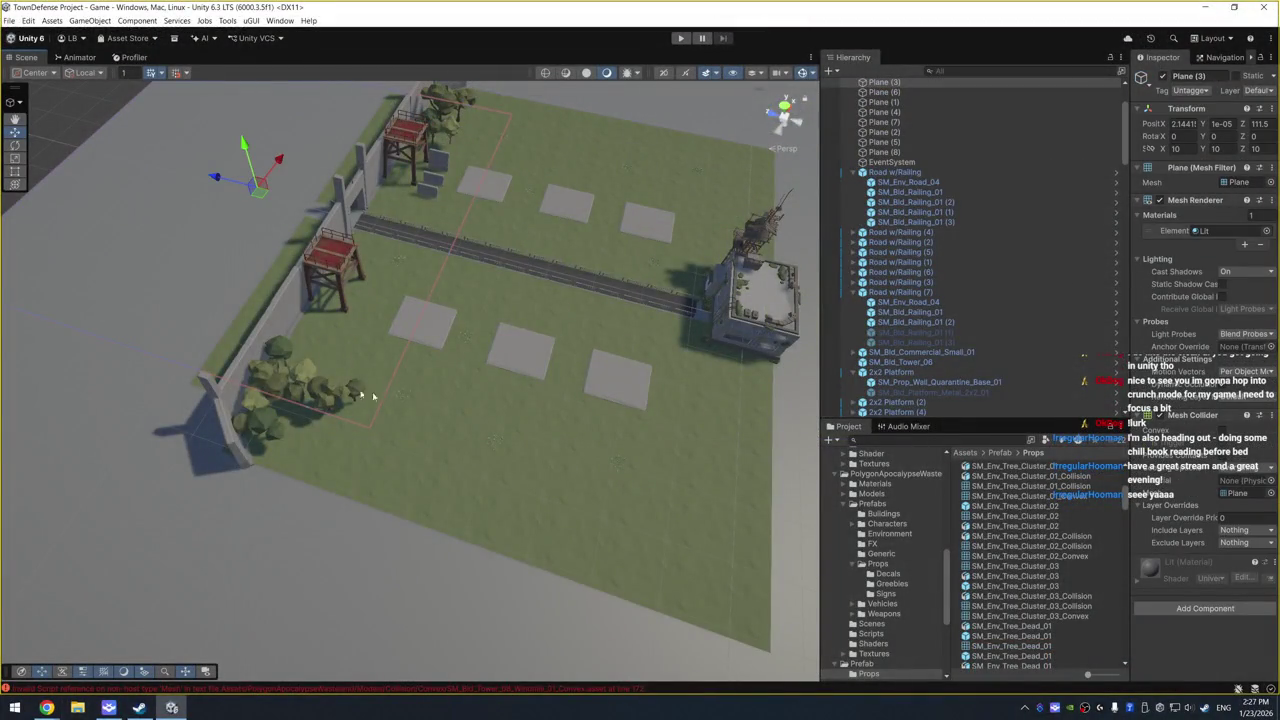
Step: Place an SM_Env_Tree_Dead_02 dead tree on the lawn beside the gate
left_click_drag(362, 394, 251, 397)
scroll(423, 363, "down", 5)
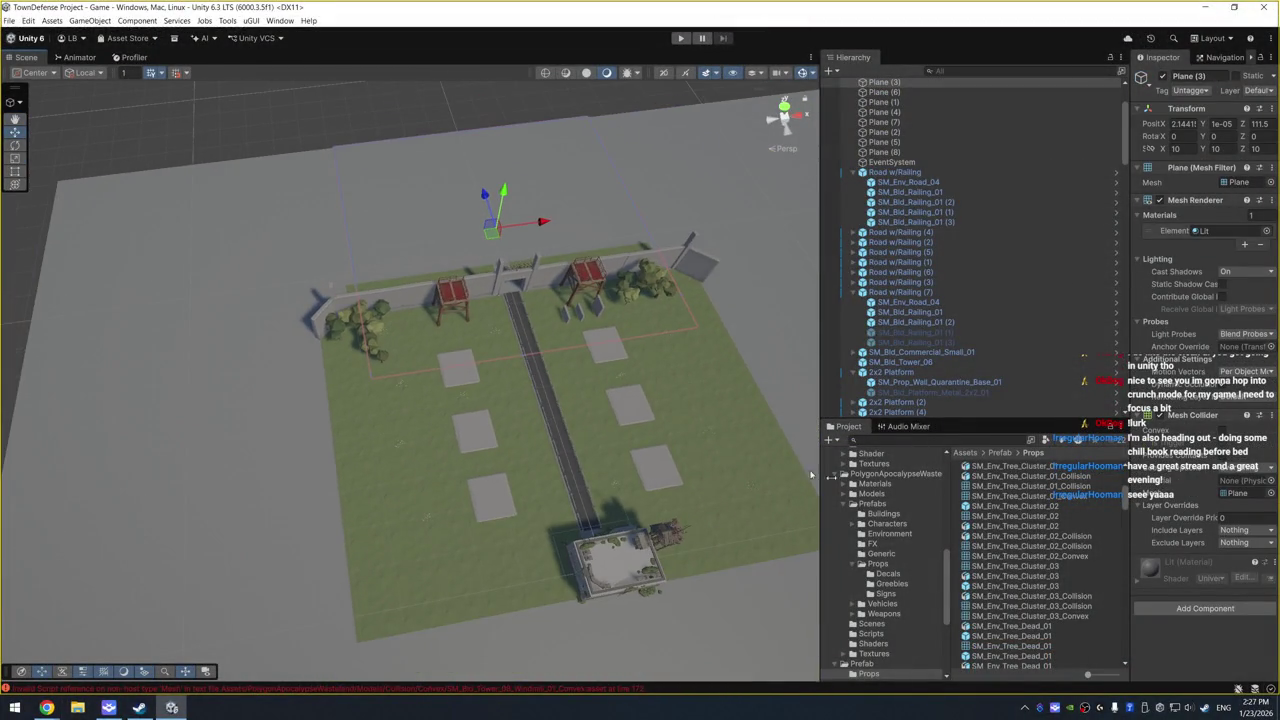
scroll(1050, 526, "down", 3)
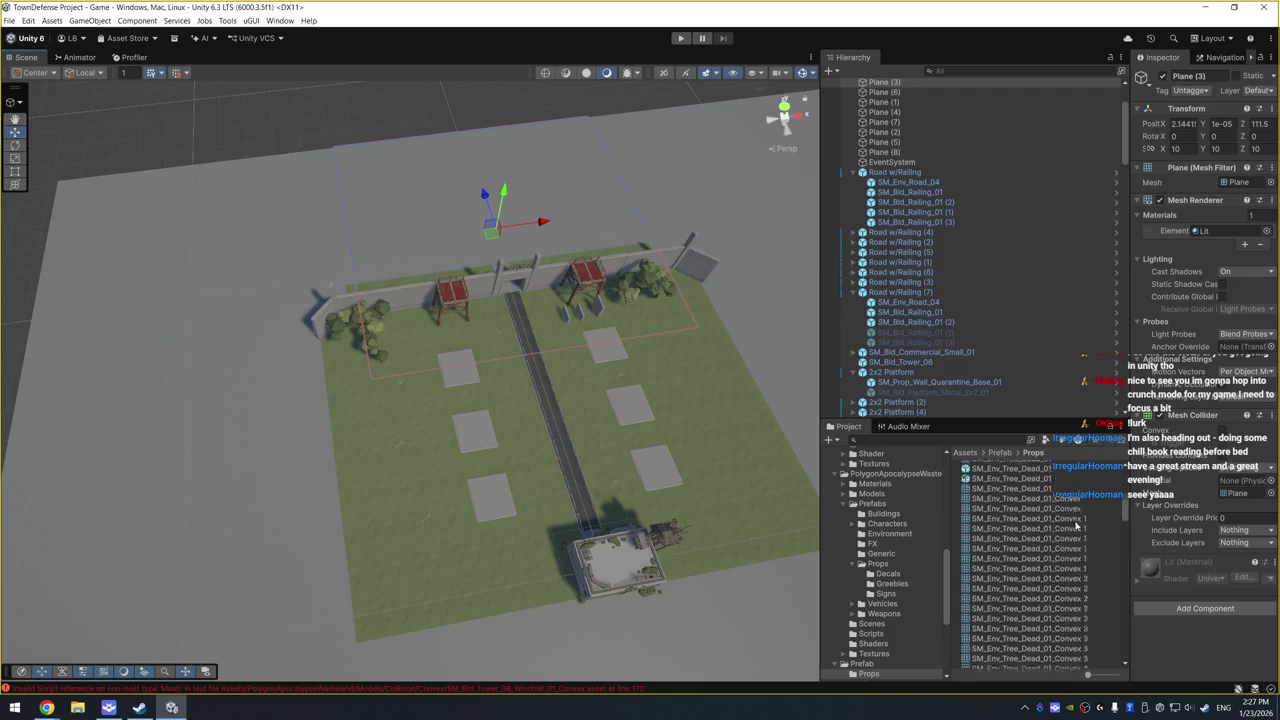
scroll(1060, 528, "down", 3)
left_click(1065, 524)
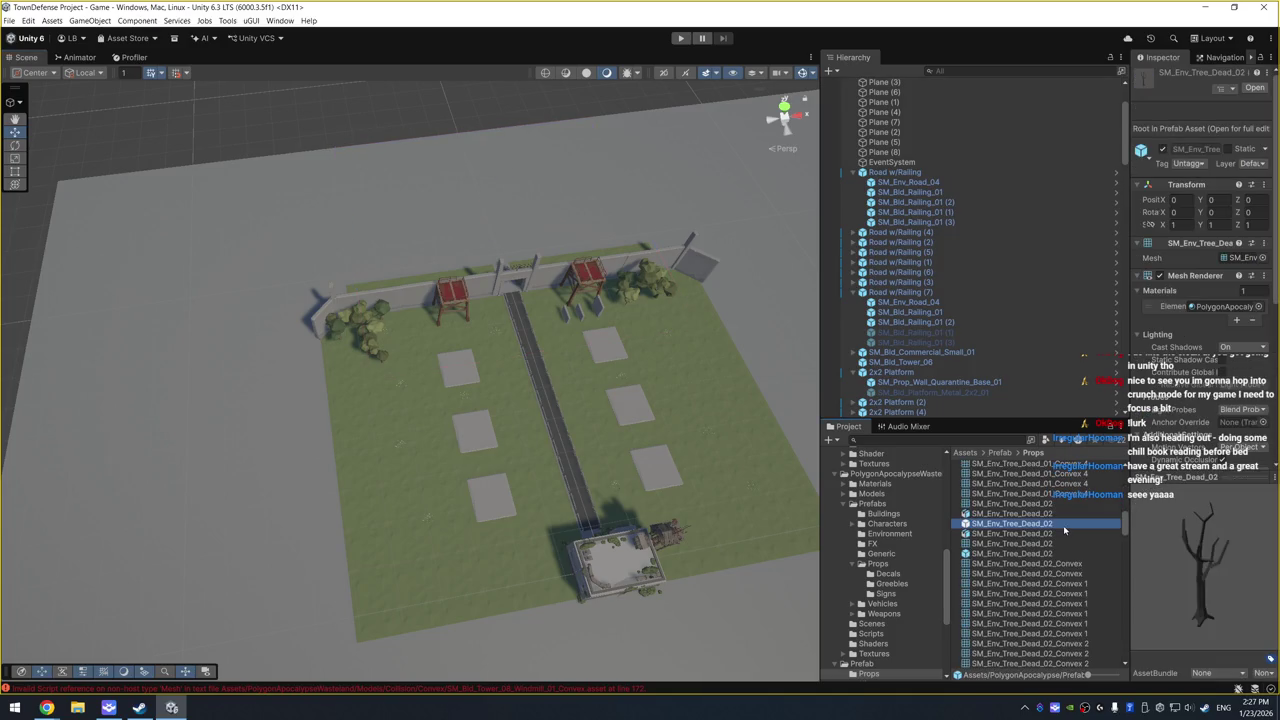
left_click_drag(1062, 530, 597, 383)
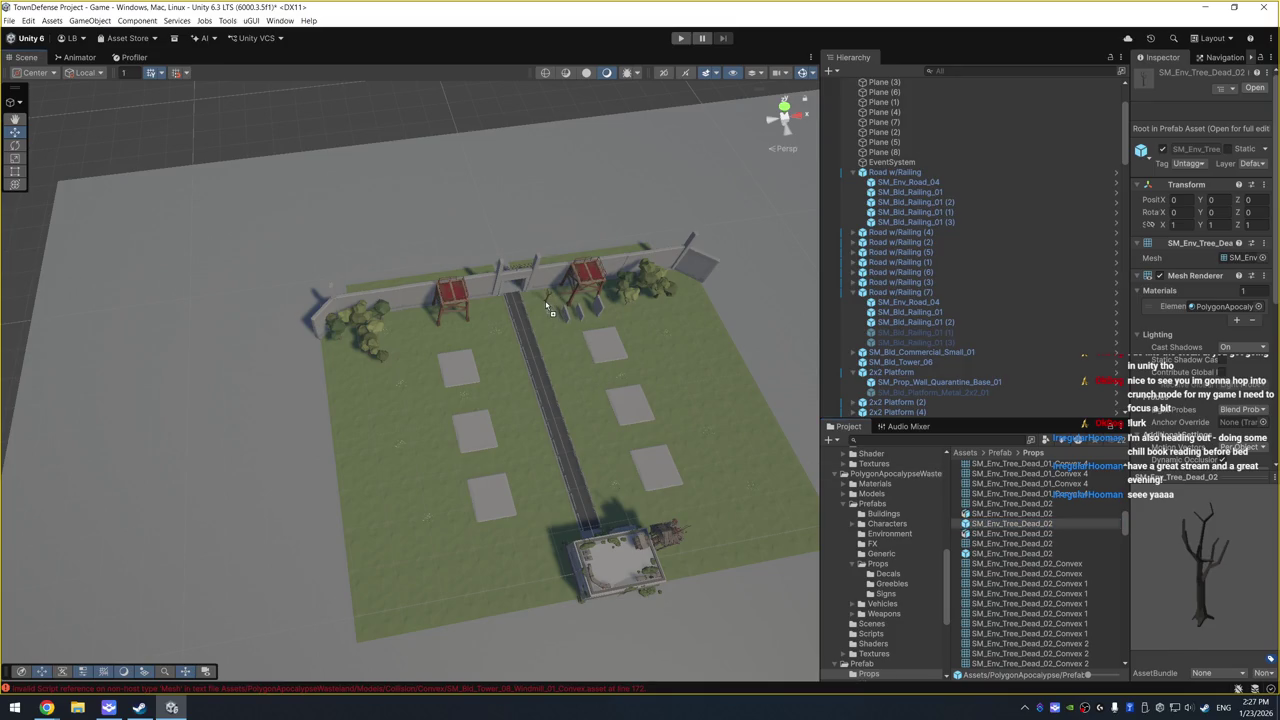
left_click_drag(549, 308, 545, 300)
Step: Add an SM_Env_Tree_Dead_01 dead tree near the gate and duplicate it
scroll(1050, 538, "up", 5)
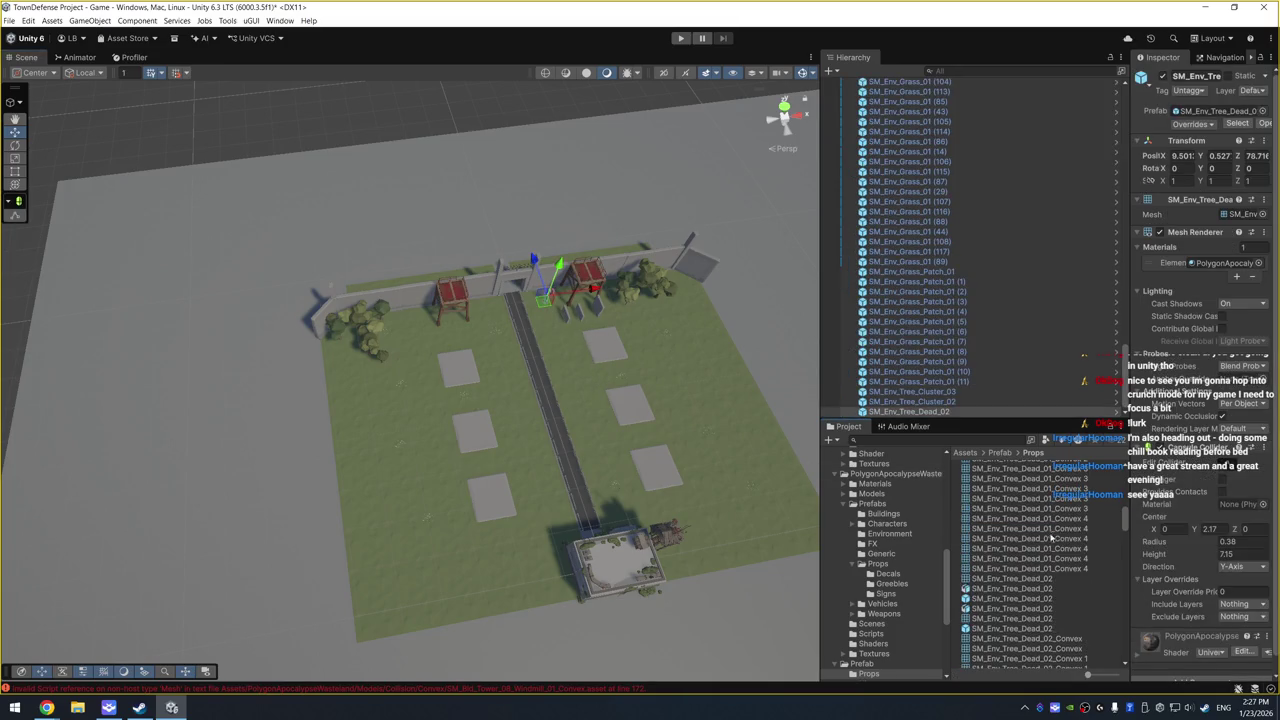
left_click(1026, 474)
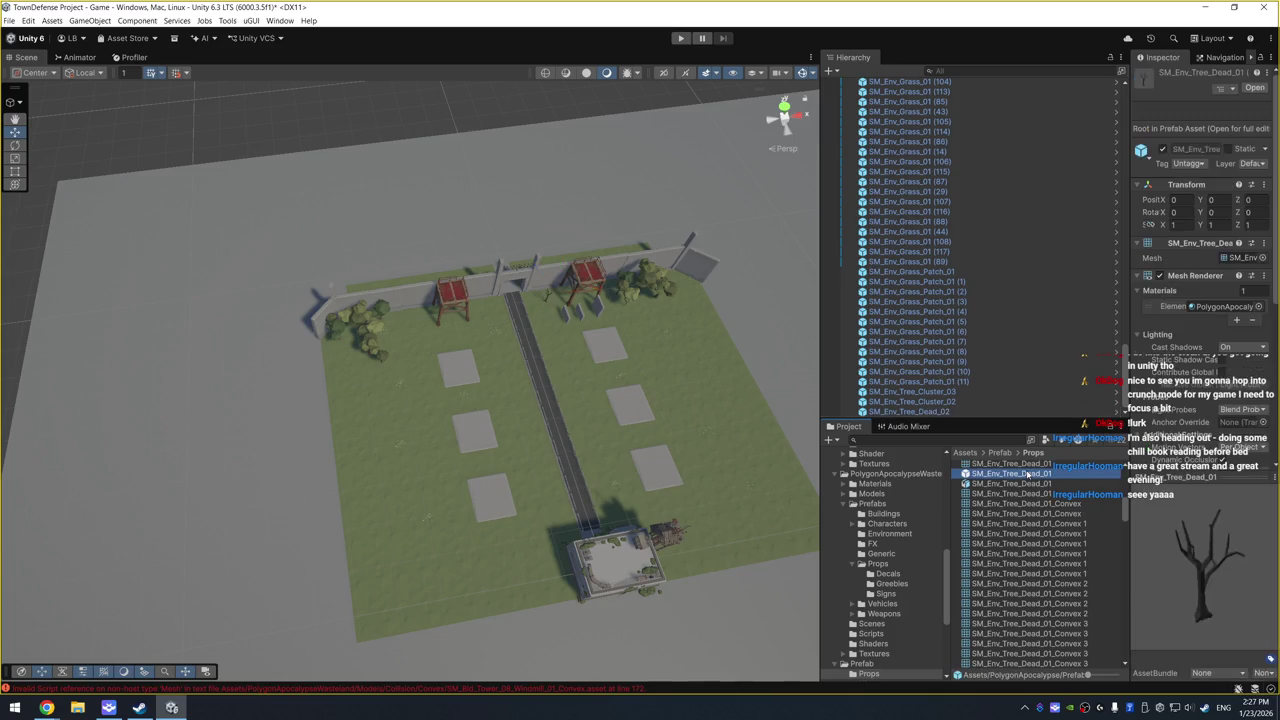
mouse_move(1030, 490)
left_mouse_down()
mouse_move(490, 325)
mouse_move(416, 318)
mouse_move(428, 303)
mouse_move(571, 303)
mouse_move(478, 316)
left_mouse_up()
key("ctrl+d")
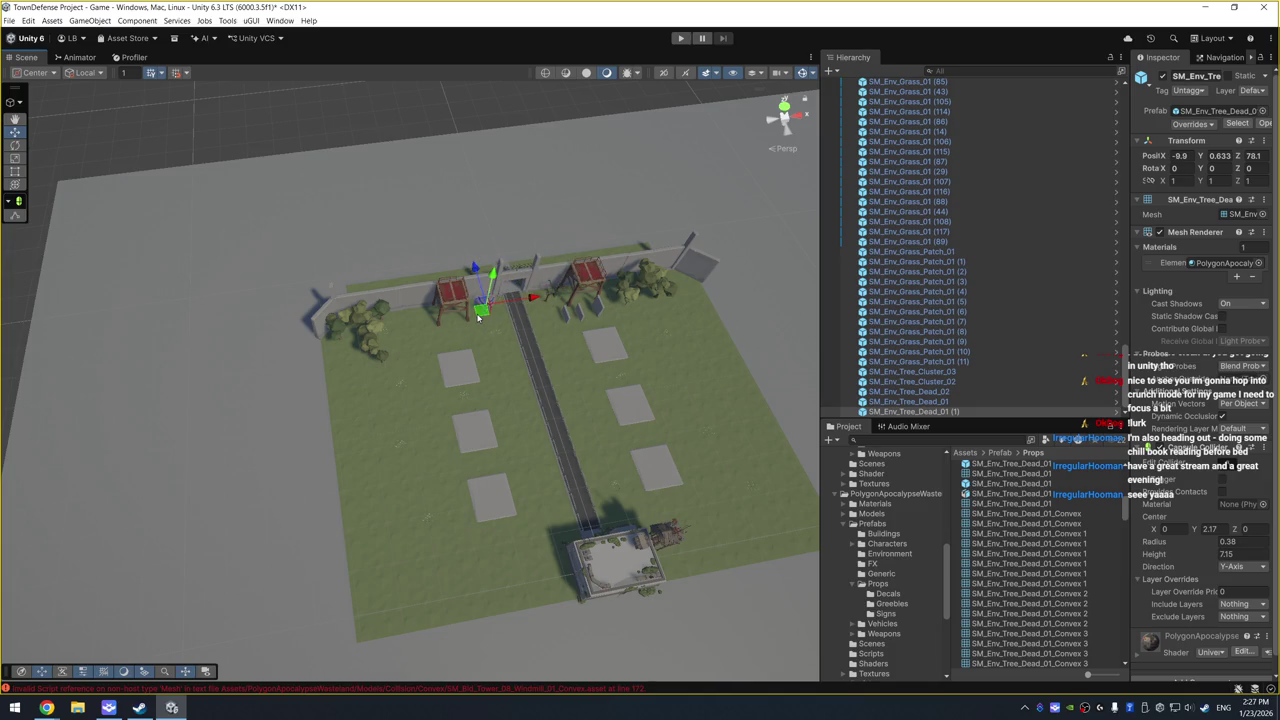
Step: Place another dead tree on the lawn beside the road and frame it
scroll(1070, 560, "down", 5)
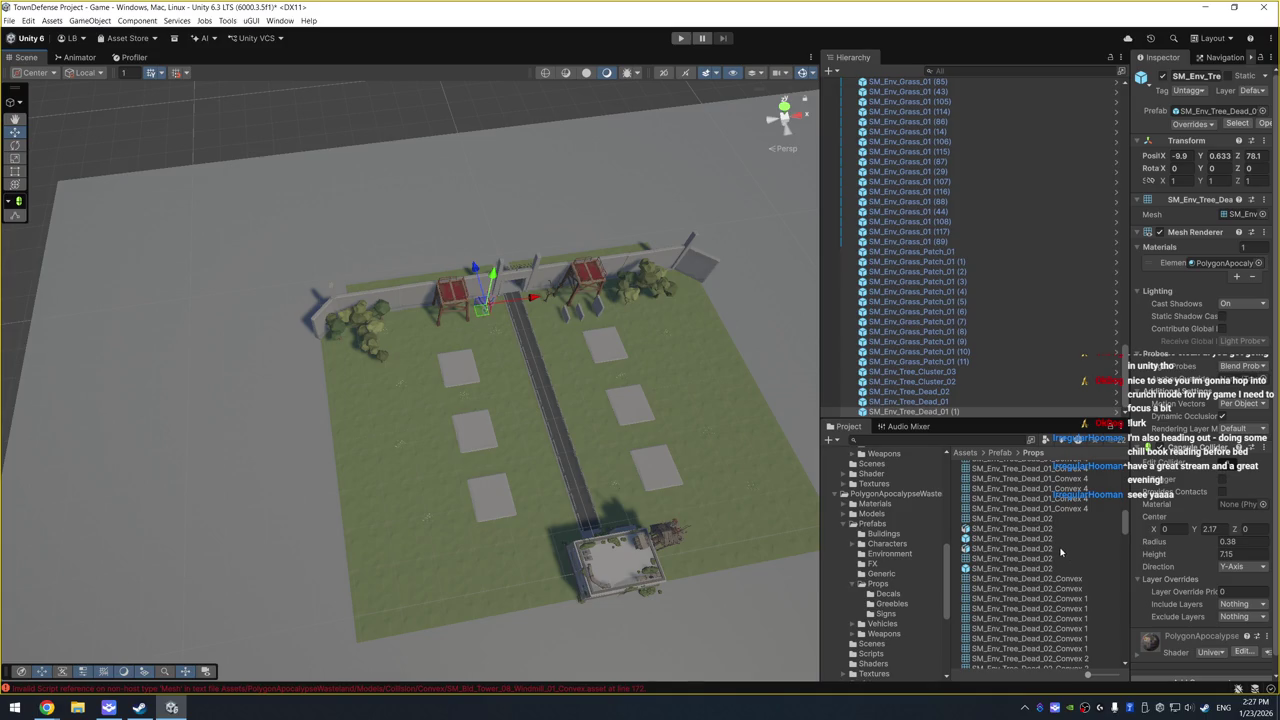
left_click(1054, 568)
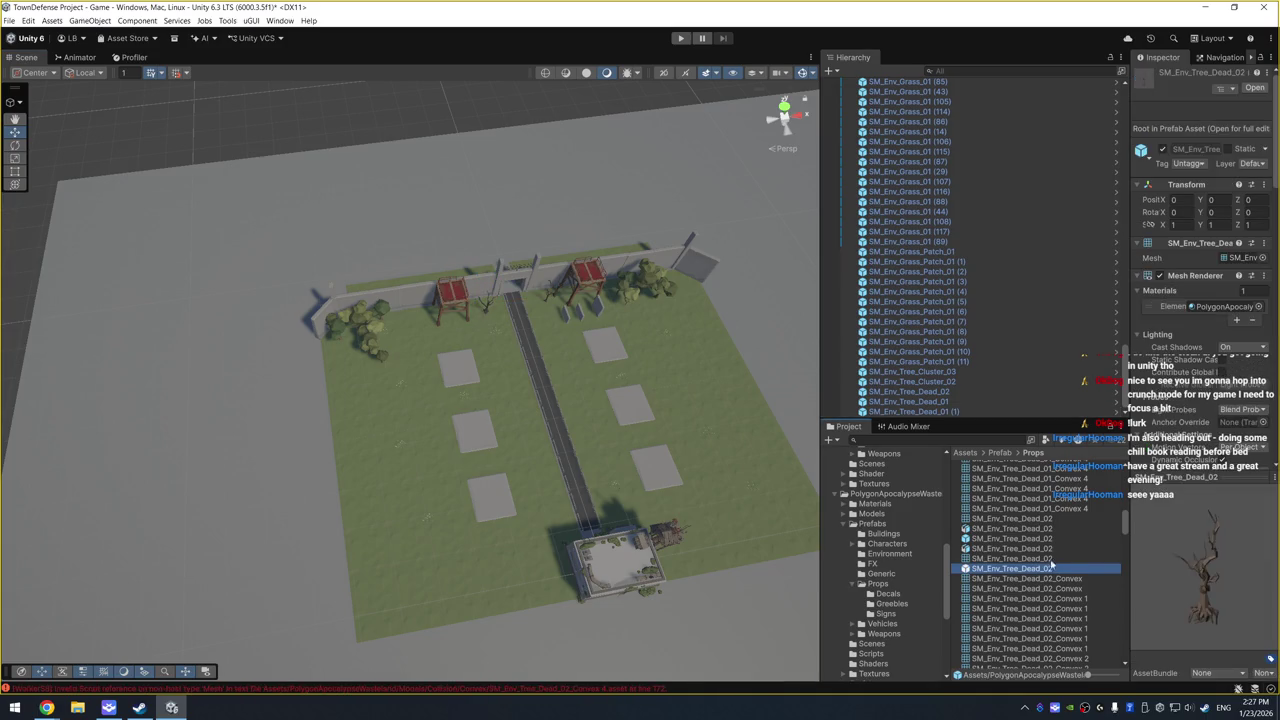
key("ctrl+d")
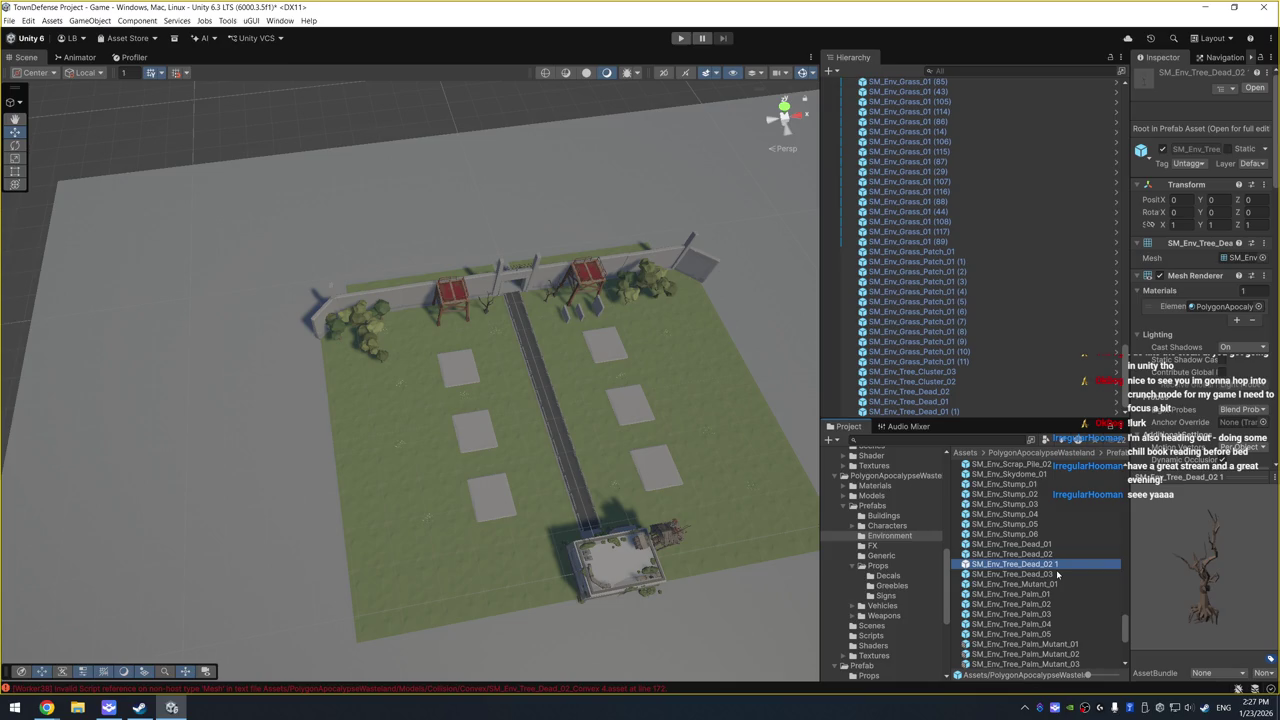
key("Up")
key("Up")
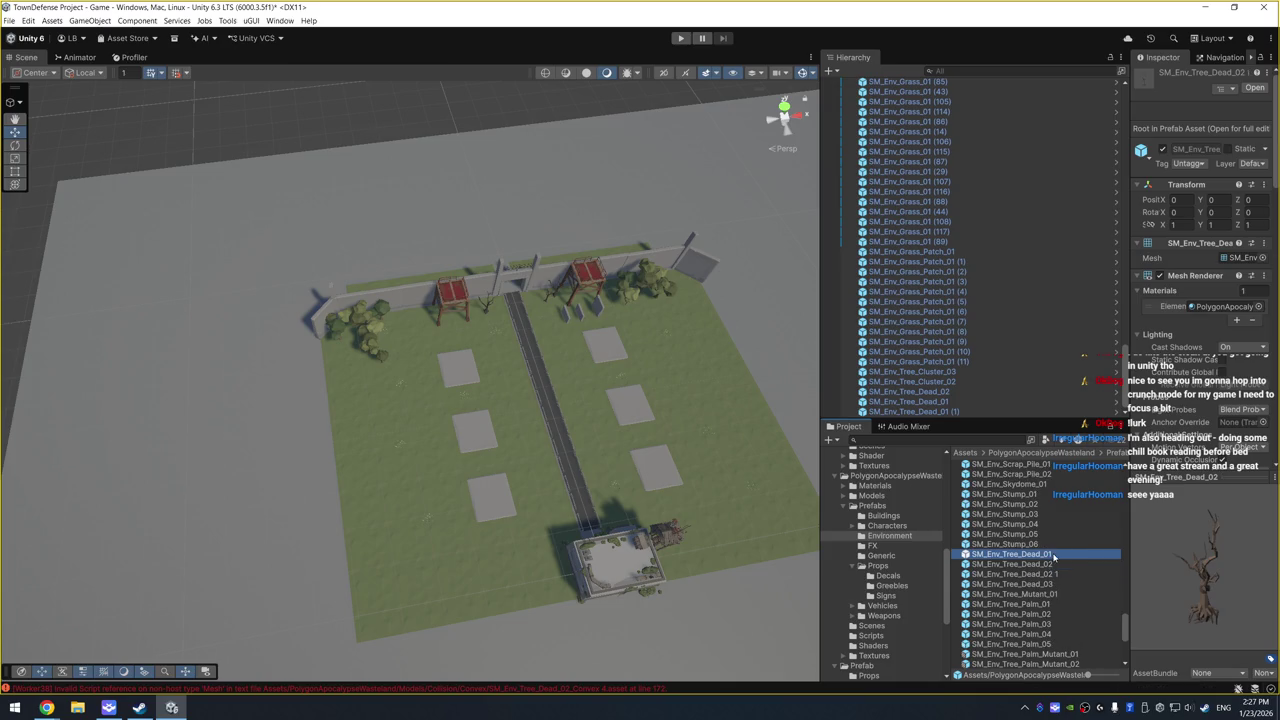
key("Down")
left_click_drag(1044, 555, 626, 396)
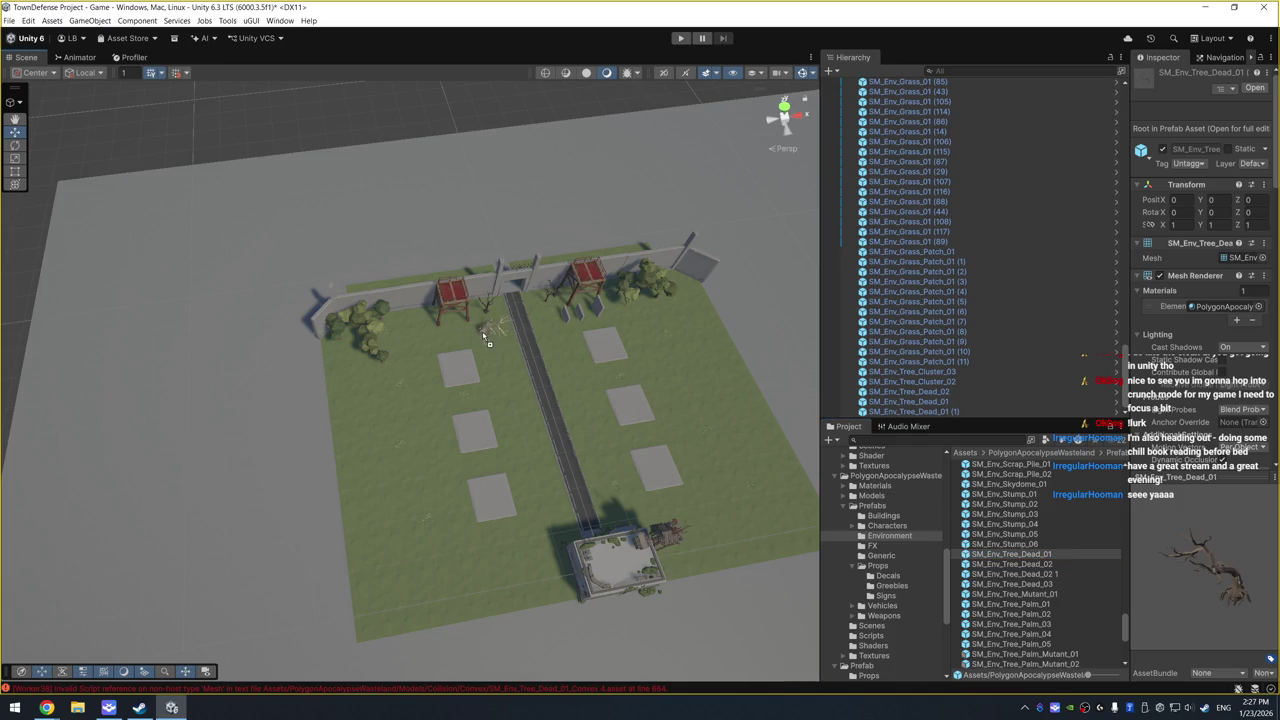
left_click_drag(487, 340, 906, 491)
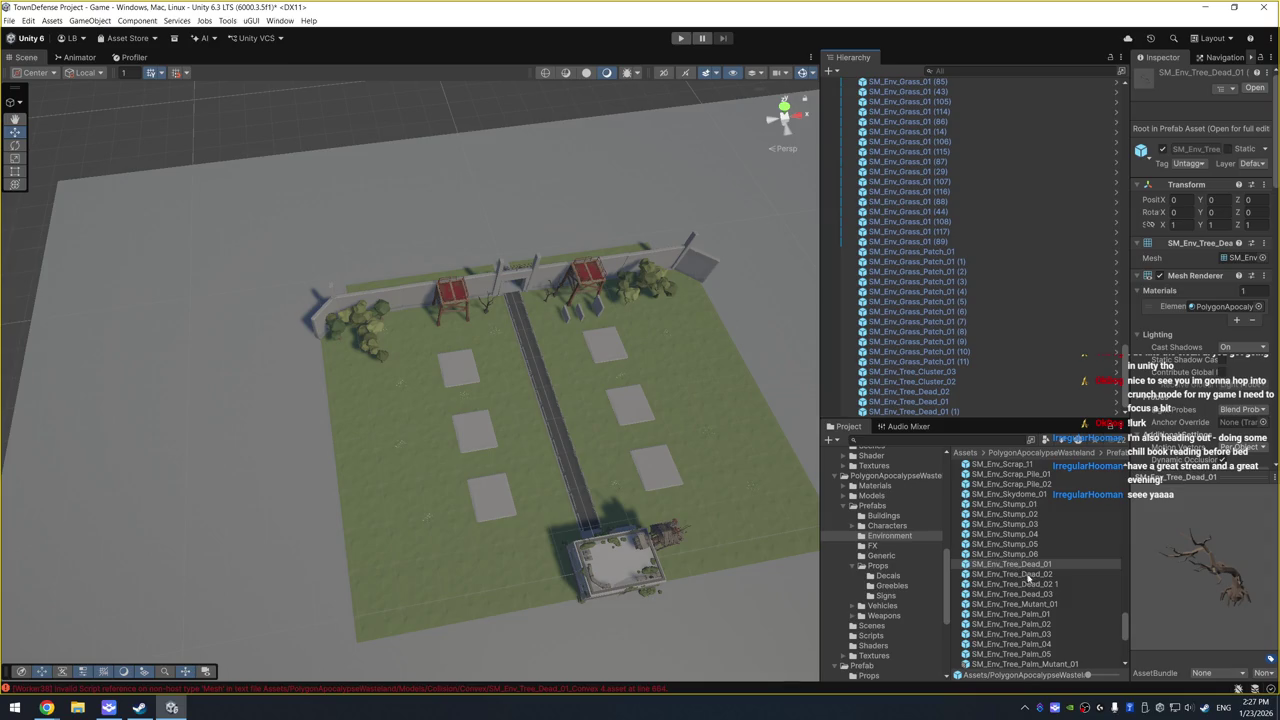
mouse_move(1027, 578)
left_mouse_down()
mouse_move(530, 395)
mouse_move(520, 403)
left_mouse_up()
key("f")
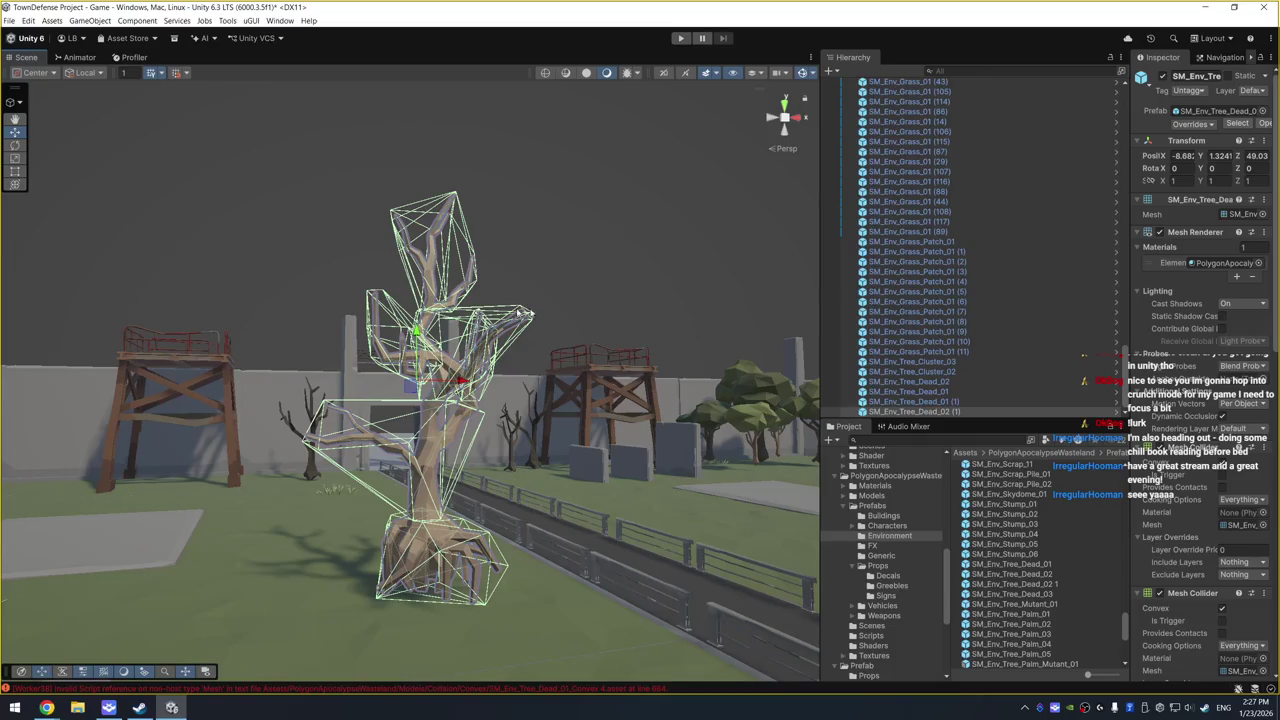
left_click_drag(416, 350, 416, 375)
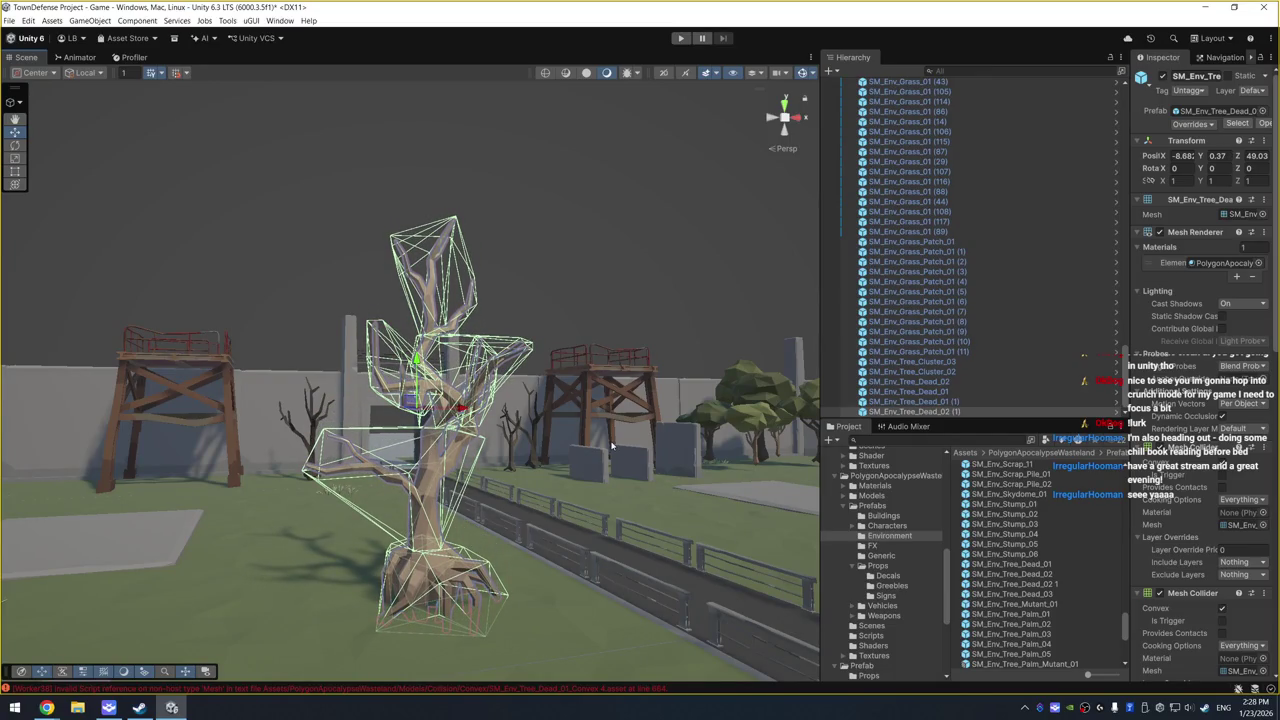
left_click(979, 415)
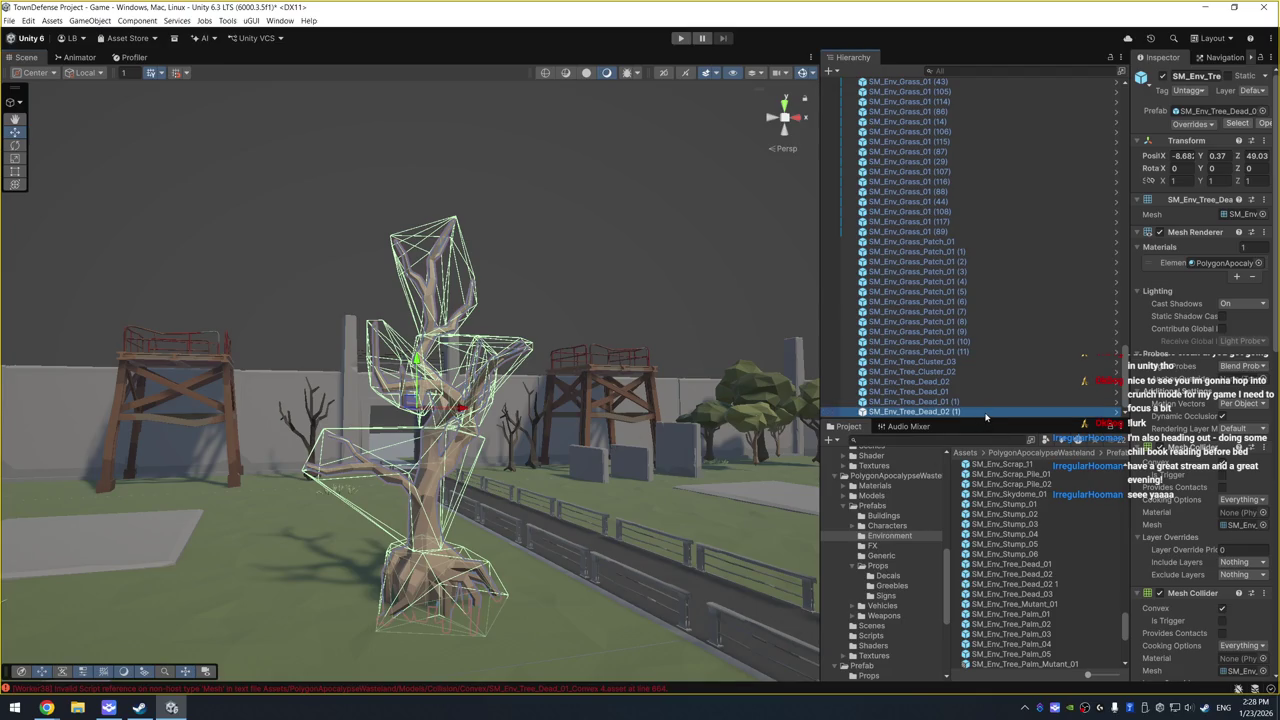
key("Delete")
mouse_move(620, 310)
left_mouse_down()
mouse_move(586, 311)
mouse_move(554, 434)
left_mouse_up()
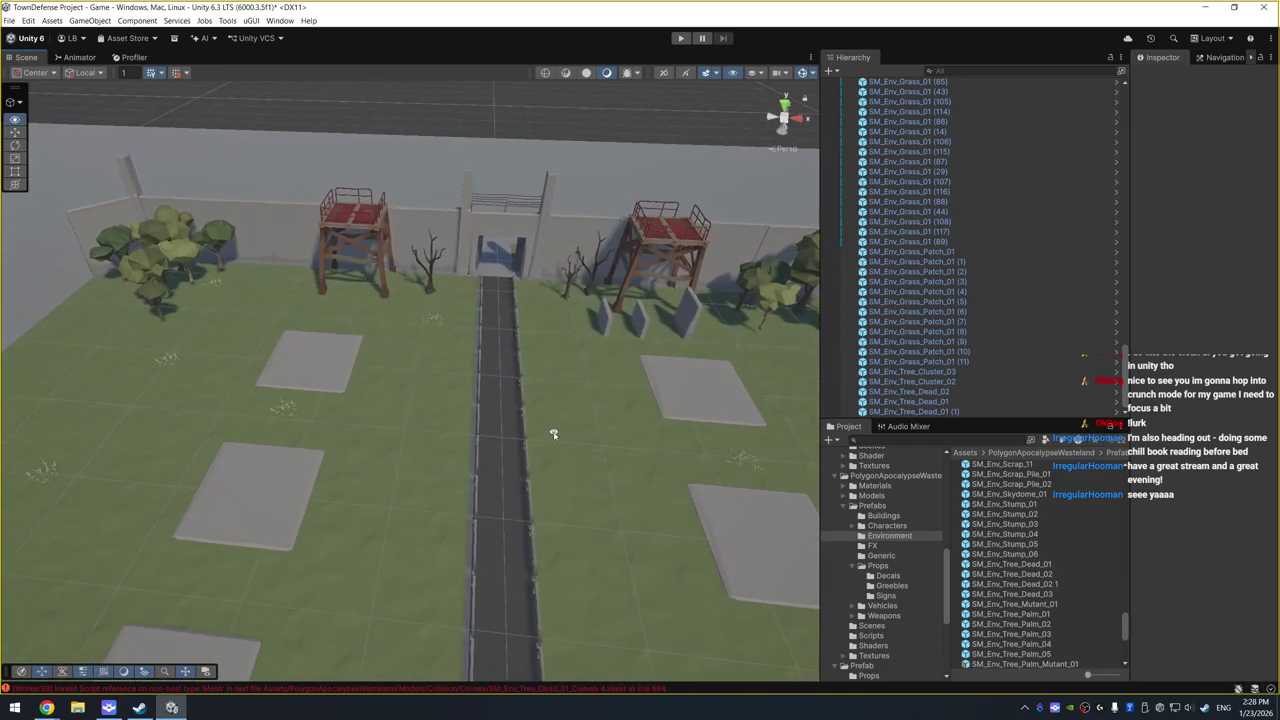
Step: Filter the Project by 'nv_', preview the dirt slope pieces, and pick SM_Env_Driveway_Wide_01
left_click(503, 288)
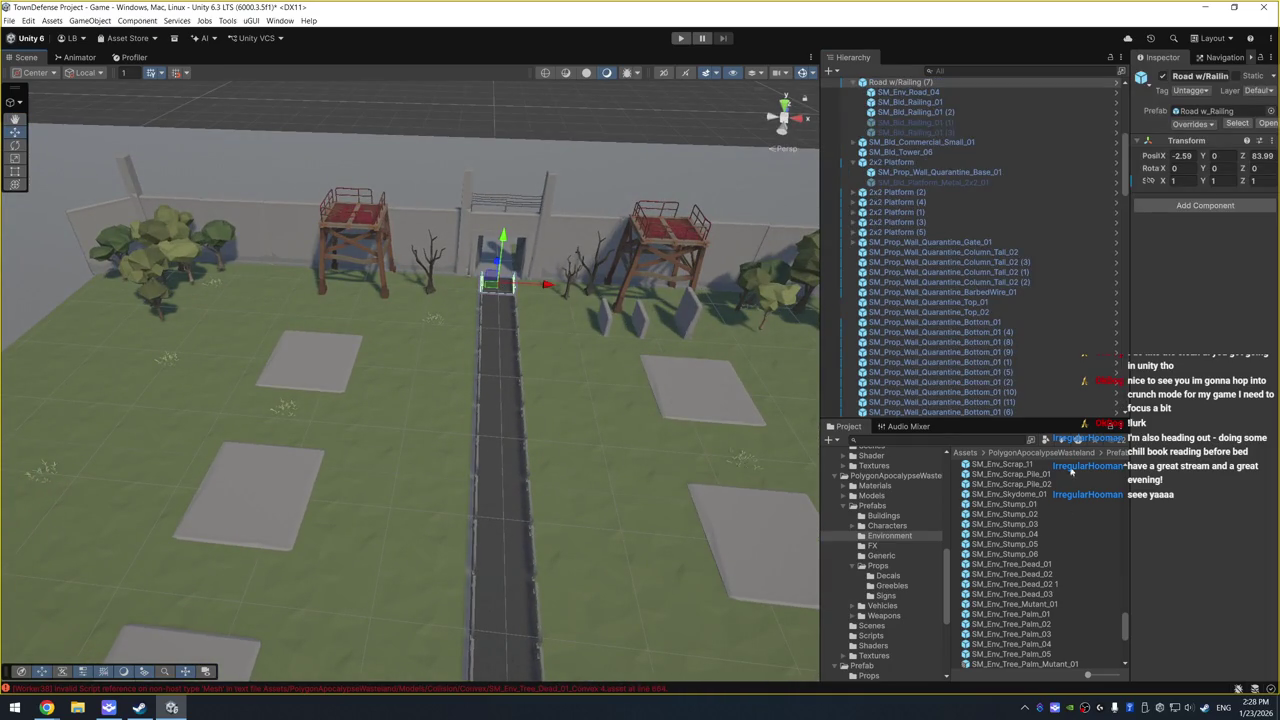
left_click(487, 460)
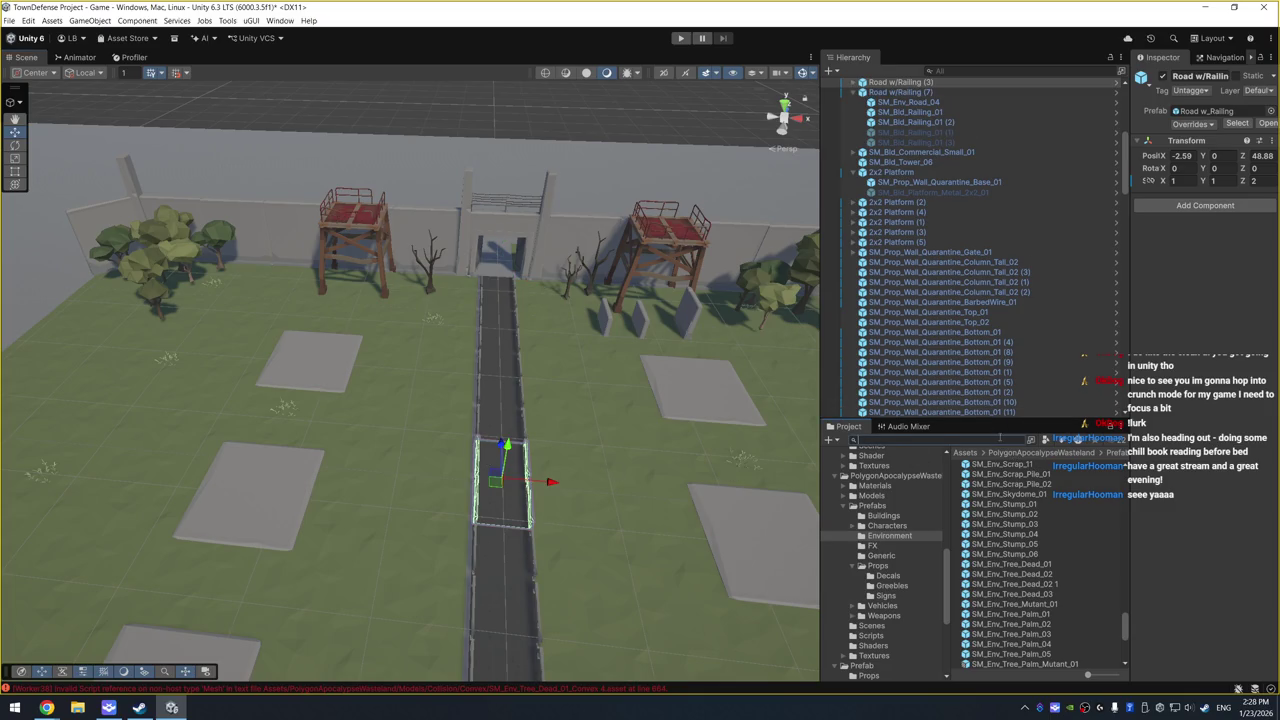
type("env_")
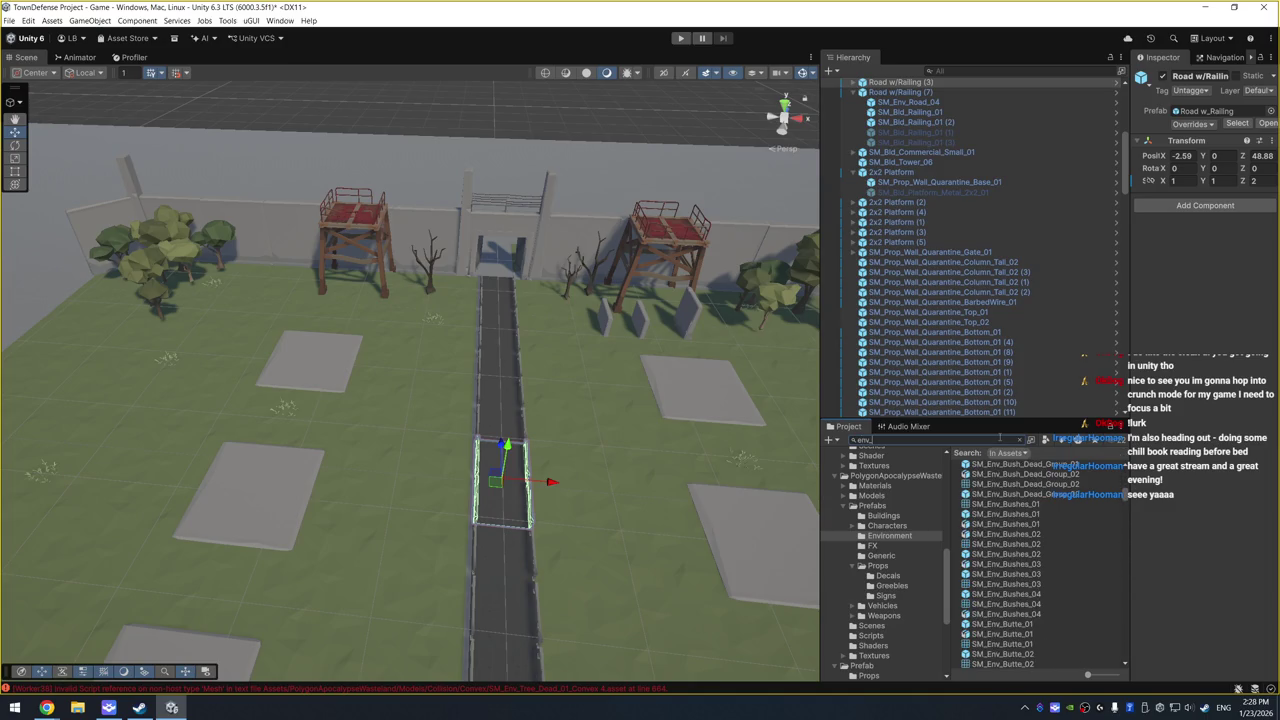
scroll(1038, 543, "down", 5)
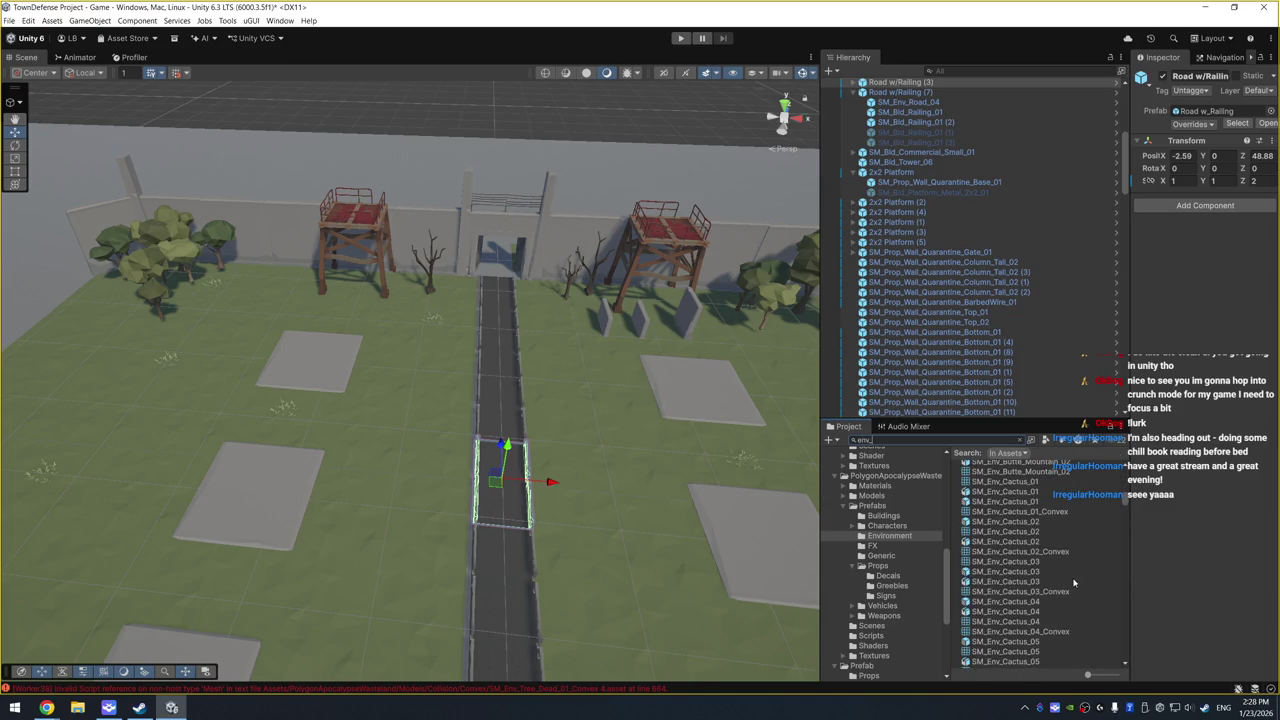
scroll(1069, 612, "down", 5)
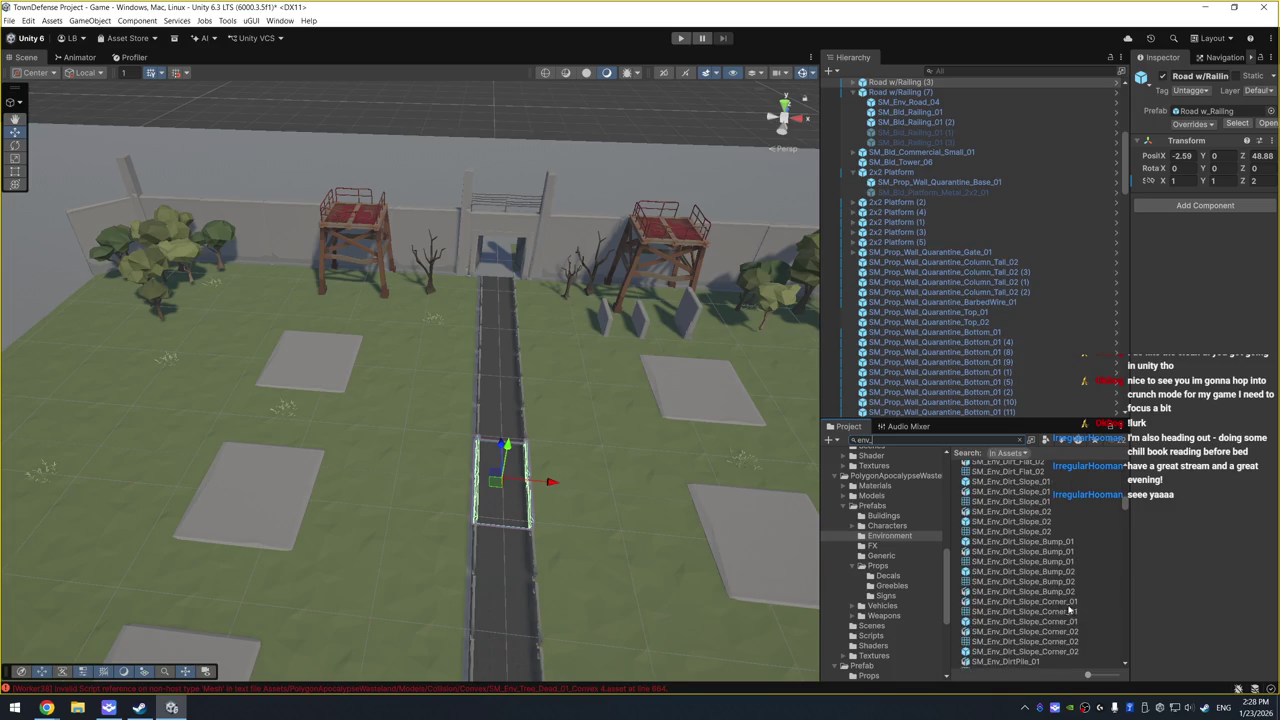
left_click(1060, 483)
left_click(1030, 571)
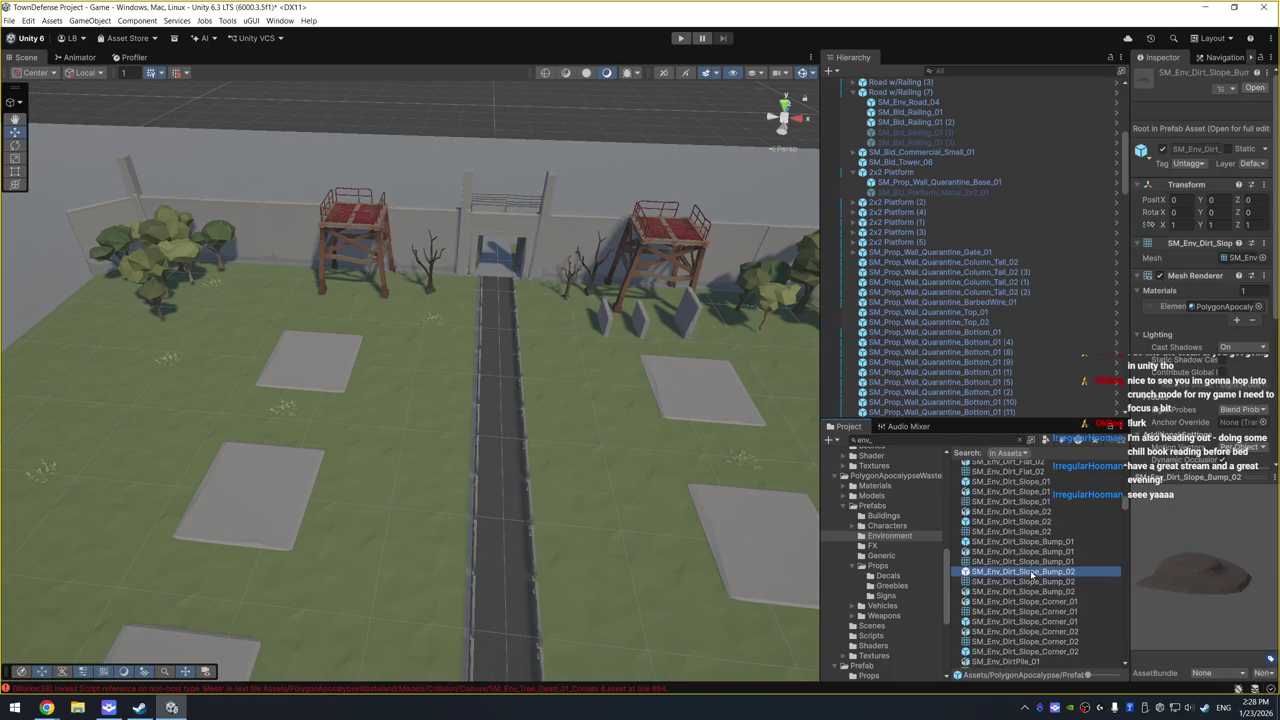
left_click(1028, 622)
scroll(1090, 606, "down", 5)
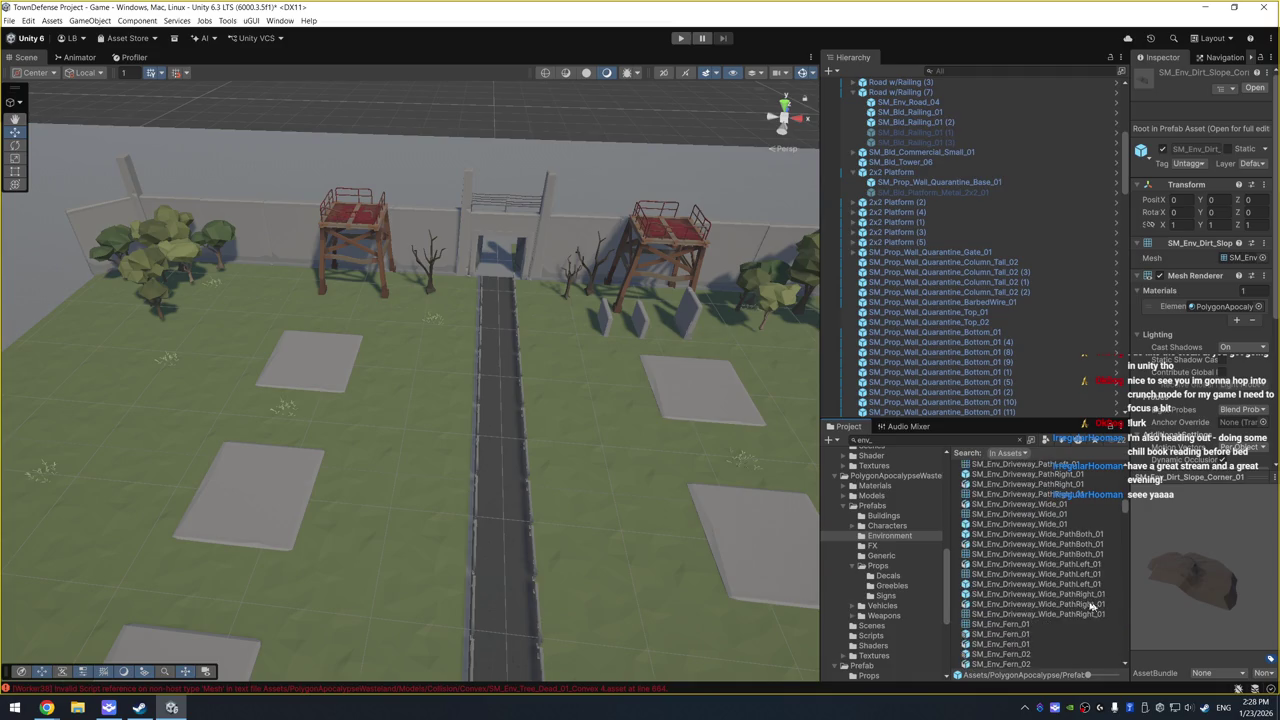
left_click(1066, 535)
left_click(1075, 524)
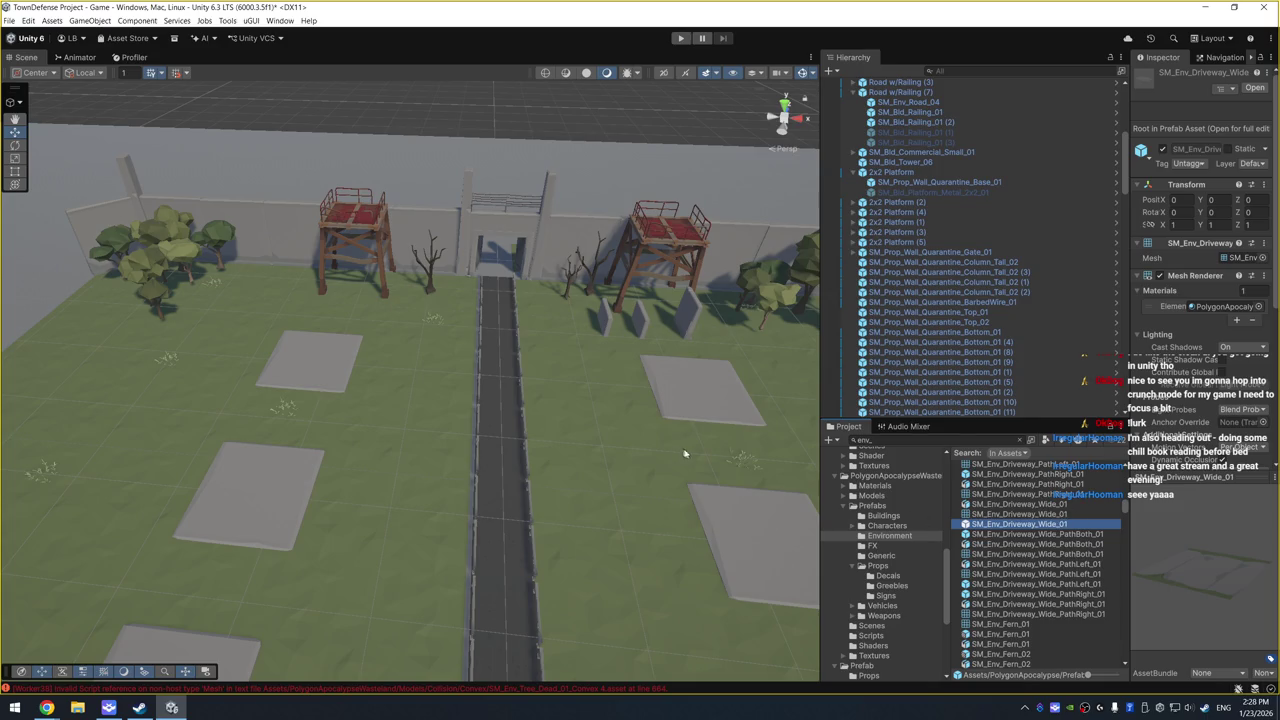
Step: Place the wide driveway at the gate and lower it to ground level (Y 0.068)
left_click_drag(985, 530, 492, 270)
key("f")
mouse_move(505, 445)
left_mouse_down()
mouse_move(470, 420)
mouse_move(456, 455)
mouse_move(600, 391)
mouse_move(630, 400)
left_mouse_up()
scroll(456, 455, "up", 5)
scroll(456, 455, "down", 5)
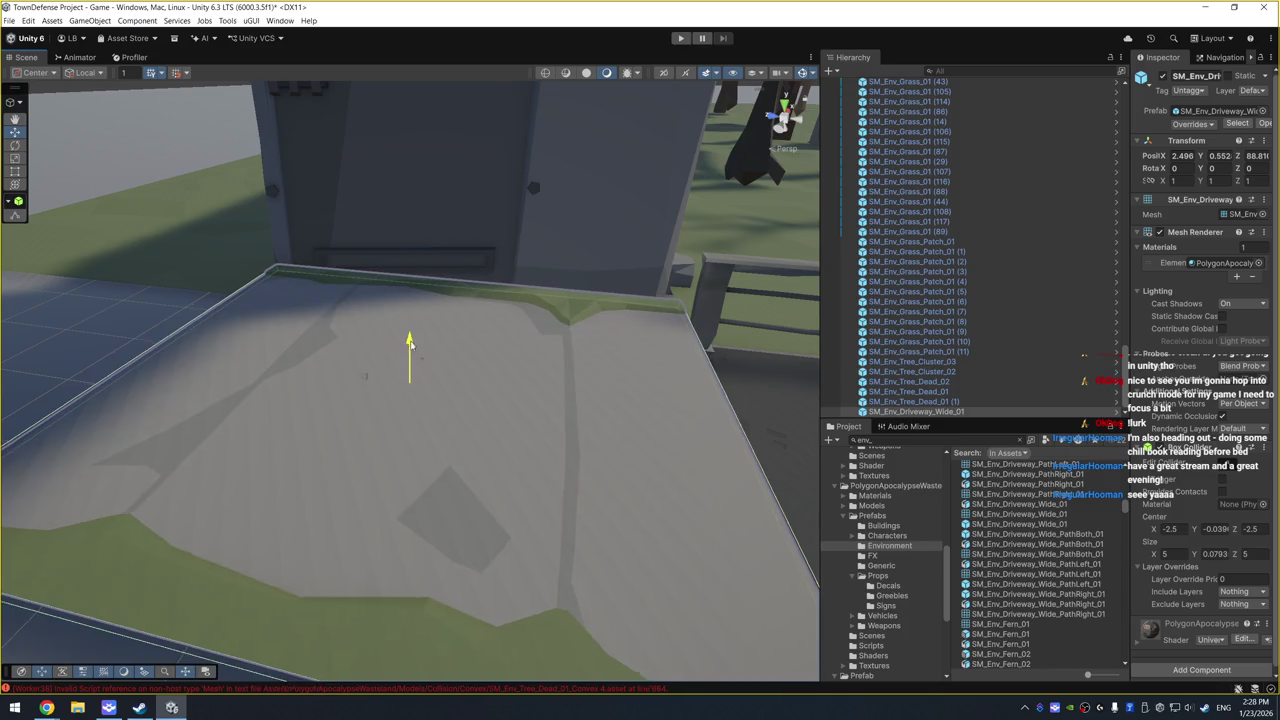
mouse_move(409, 345)
left_mouse_down()
mouse_move(409, 394)
mouse_move(390, 420)
mouse_move(368, 418)
left_mouse_up()
mouse_move(473, 327)
left_mouse_down()
mouse_move(455, 379)
mouse_move(571, 423)
mouse_move(544, 465)
mouse_move(494, 449)
mouse_move(518, 469)
left_mouse_up()
Step: Duplicate a grass tuft near the driveway and move a copy toward the gate
left_click(517, 468)
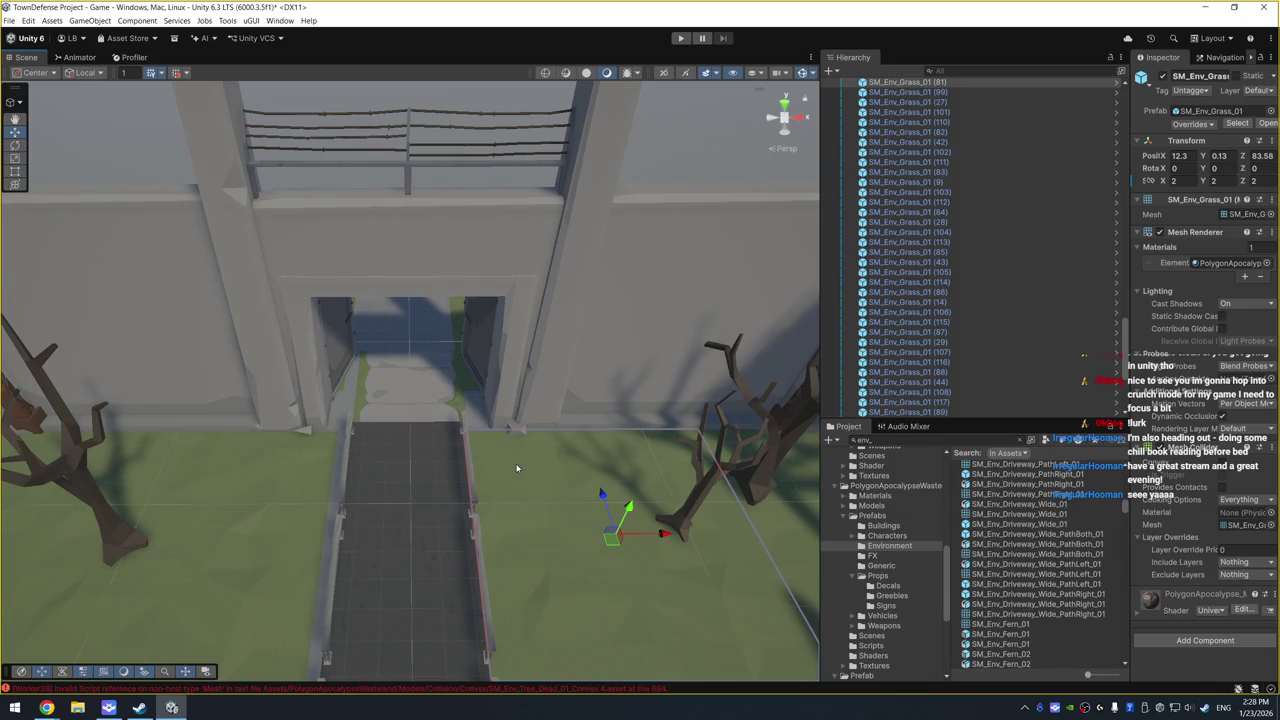
key("ctrl+d")
mouse_move(611, 480)
left_mouse_down()
mouse_move(611, 380)
mouse_move(600, 404)
mouse_move(266, 407)
mouse_move(278, 408)
left_mouse_up()
key("ctrl+d")
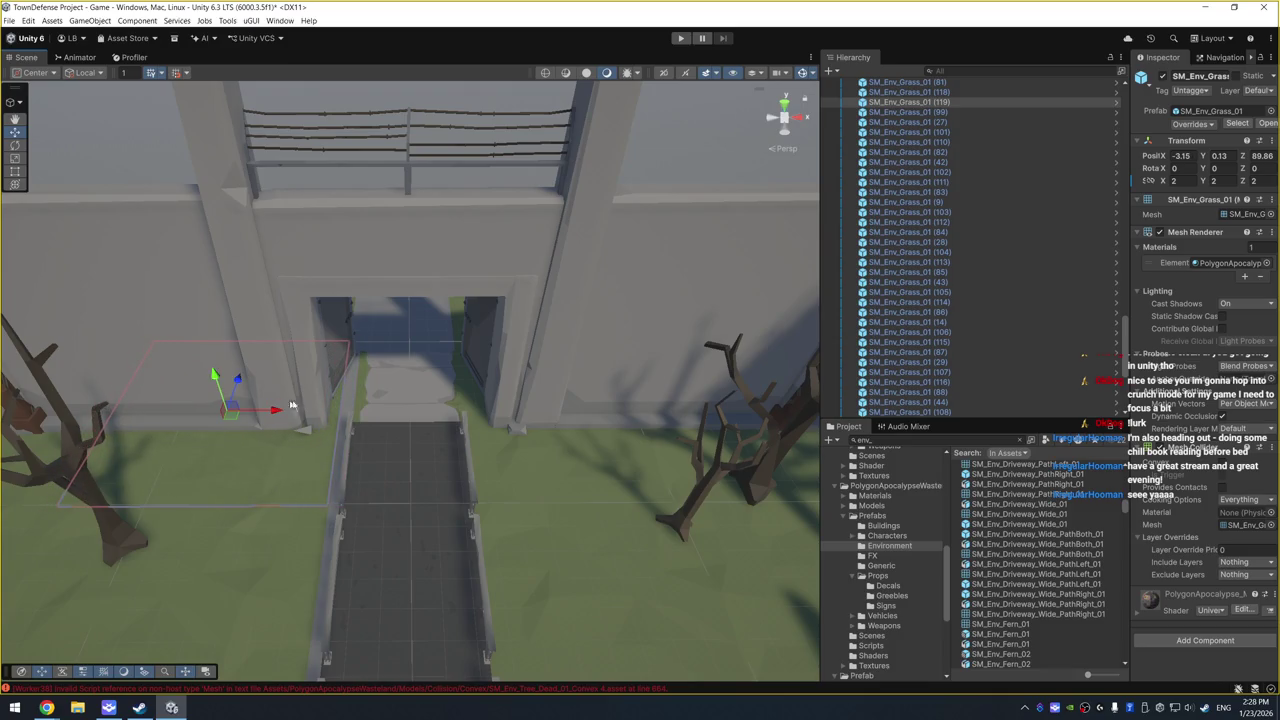
Step: Scale the gate's wide driveway piece up uniformly to about 1.25
left_click(415, 390)
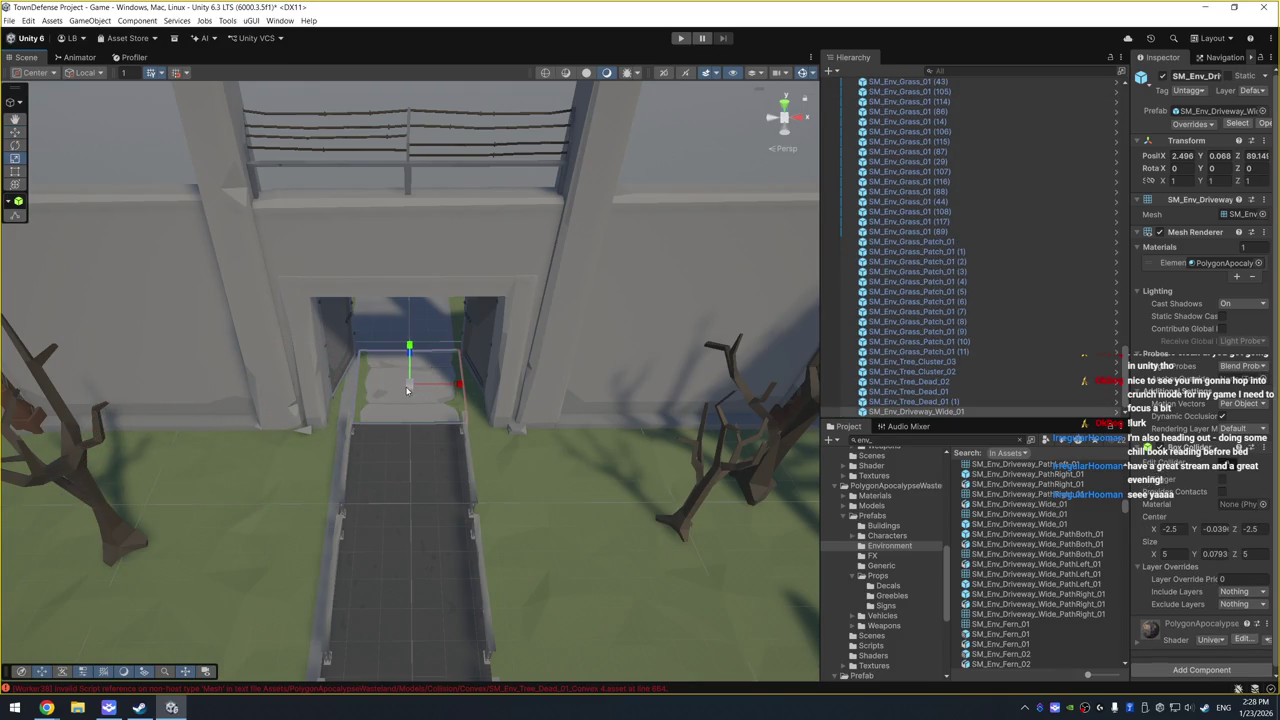
left_click_drag(407, 390, 452, 386)
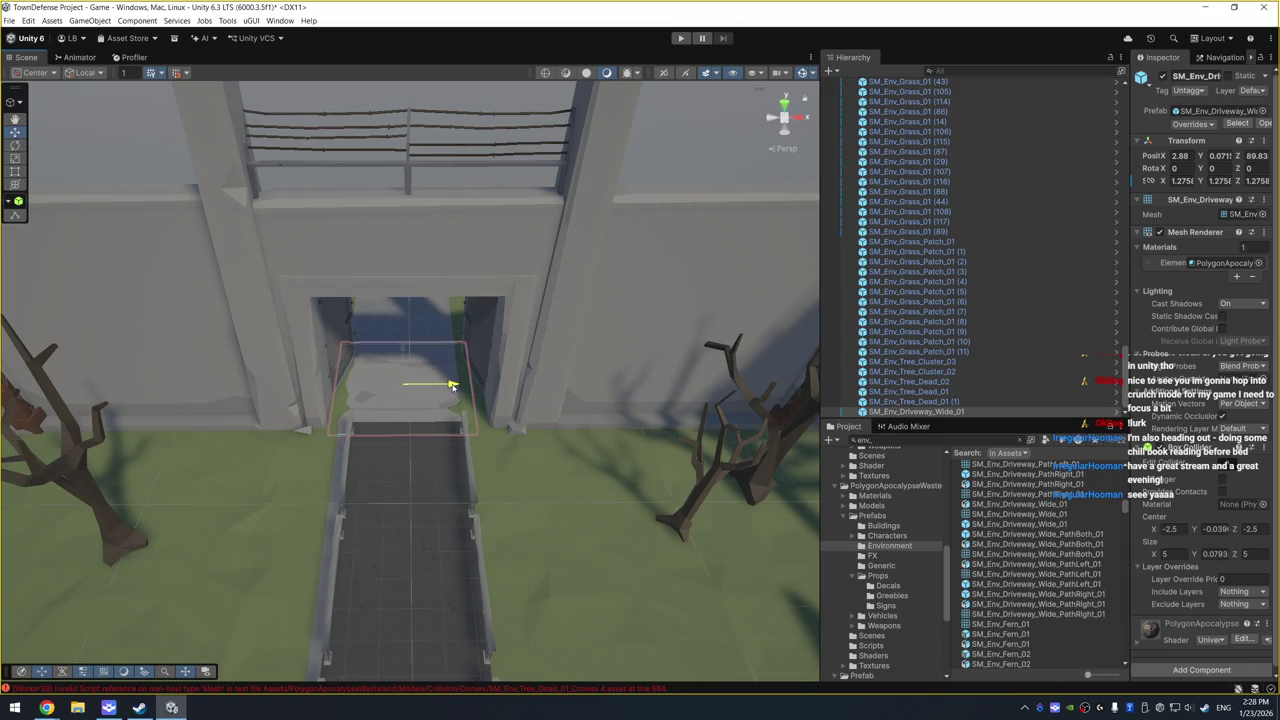
left_click(608, 488)
mouse_move(608, 488)
left_mouse_down()
mouse_move(433, 386)
mouse_move(711, 394)
mouse_move(409, 449)
mouse_move(443, 306)
mouse_move(434, 289)
mouse_move(328, 436)
mouse_move(435, 383)
mouse_move(466, 420)
mouse_move(411, 395)
mouse_move(449, 509)
mouse_move(467, 518)
left_mouse_up()
Step: Duplicate the wide driveway to extend the path through the gate, at Z 96.14
left_click(411, 395)
scroll(487, 453, "up", 3)
key("ctrl+d")
scroll(468, 520, "up", 5)
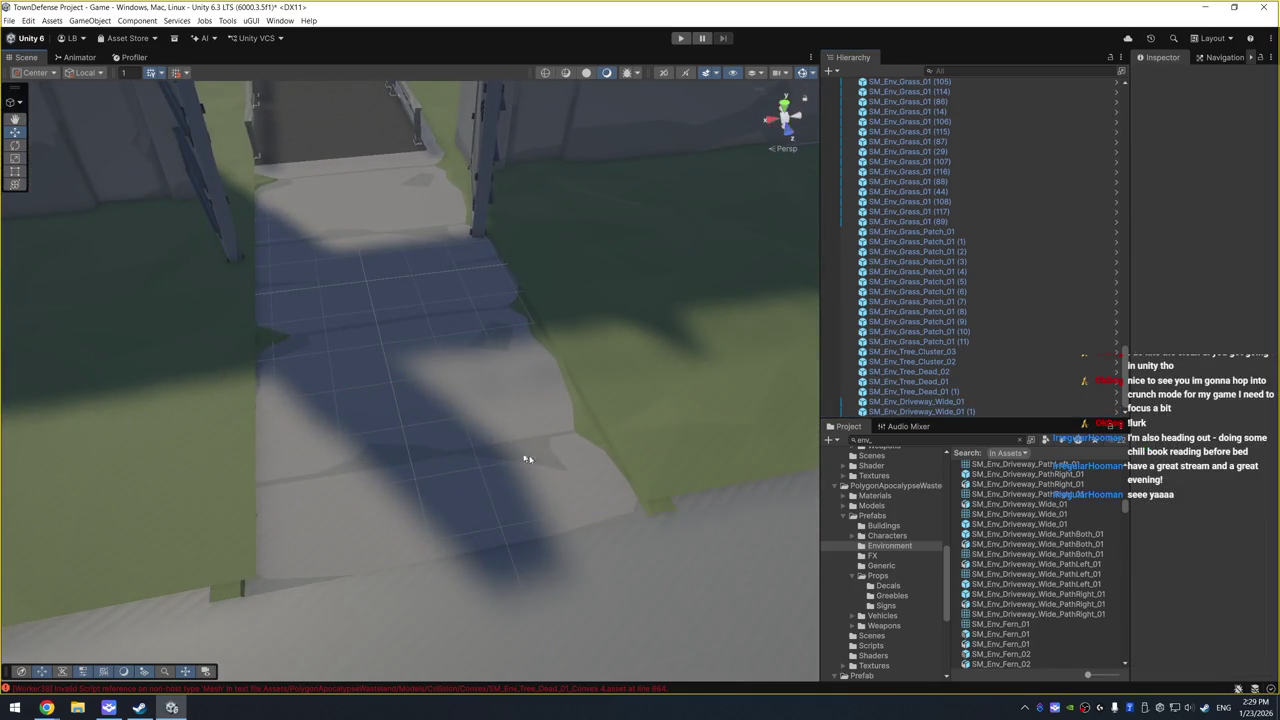
mouse_move(523, 457)
left_mouse_down()
mouse_move(557, 371)
mouse_move(509, 396)
mouse_move(455, 382)
left_mouse_up()
left_click(466, 418)
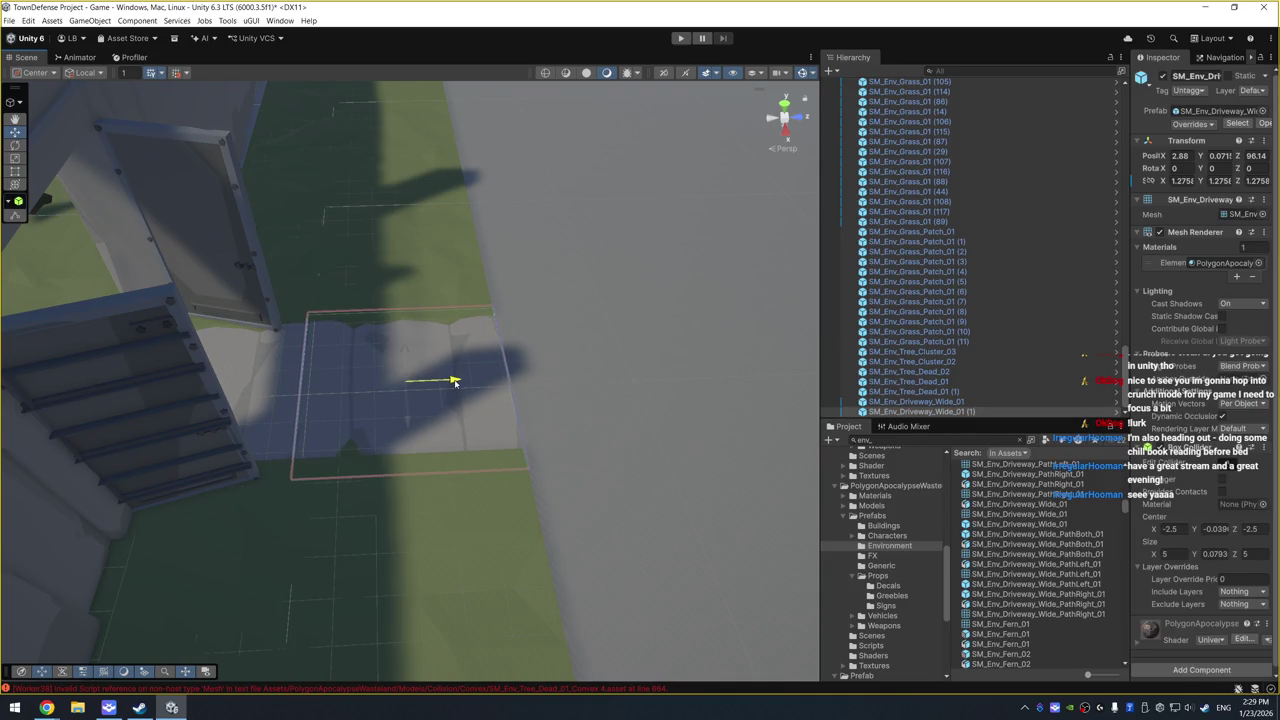
left_click(593, 338)
scroll(381, 453, "down", 10)
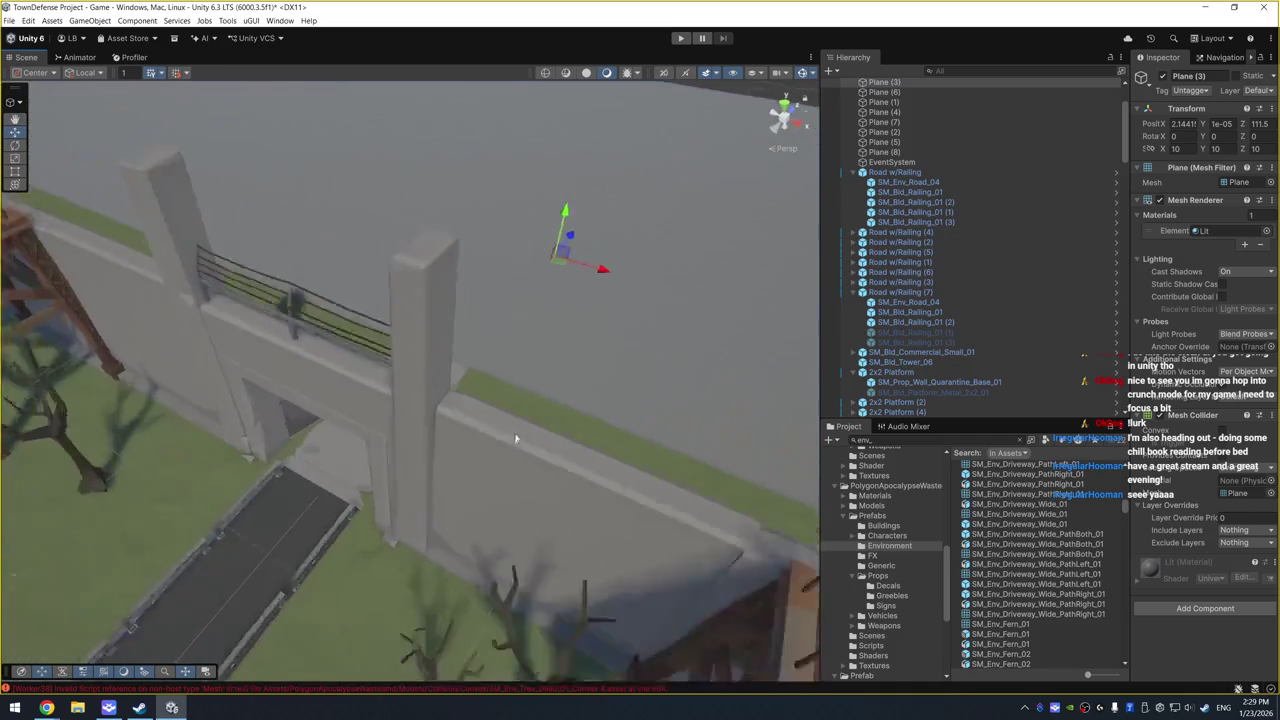
Step: Collapse the Road w/Railing groups and select the 2x2 Platforms through the grass objects
scroll(519, 418, "down", 8)
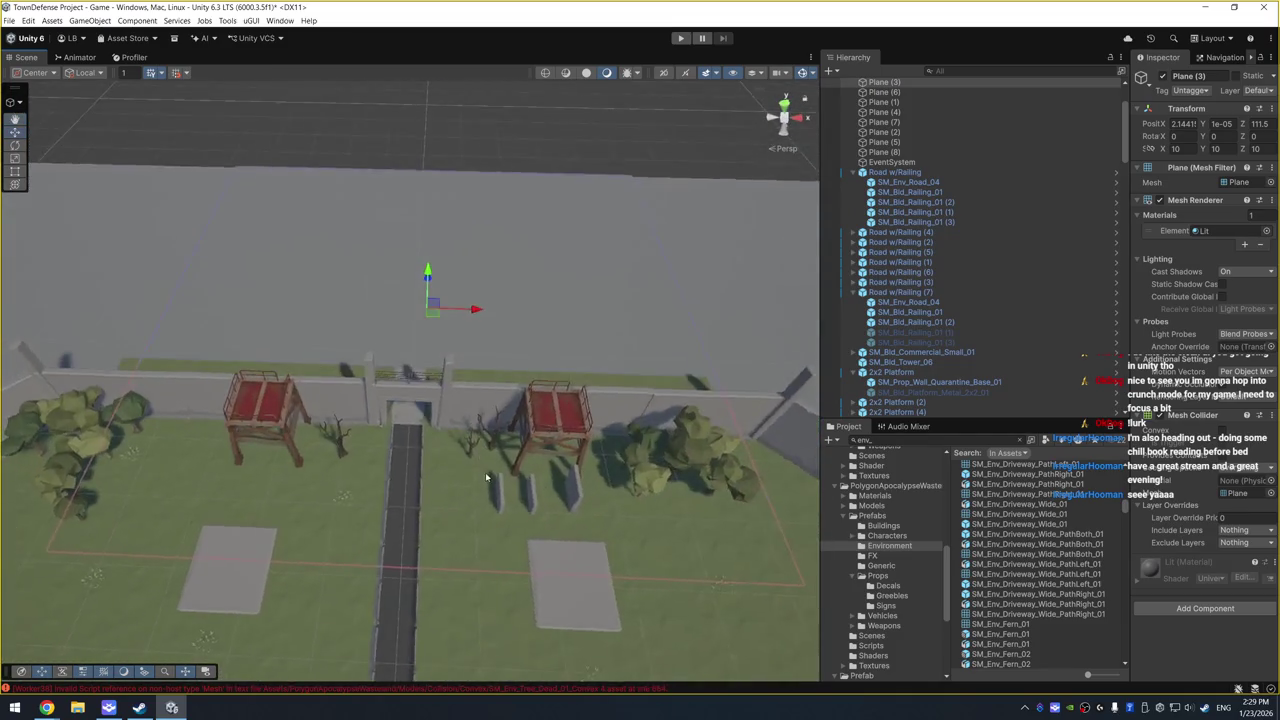
scroll(914, 132, "up", 5)
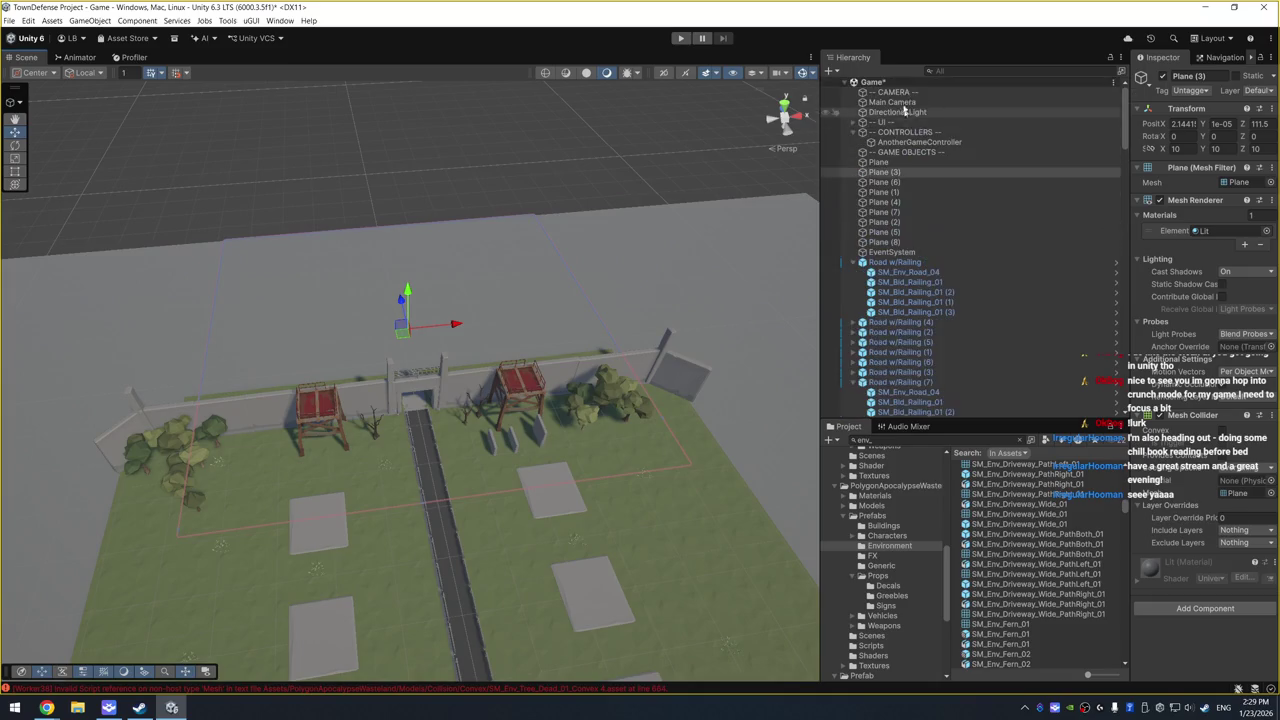
left_click(916, 262)
left_click(853, 262)
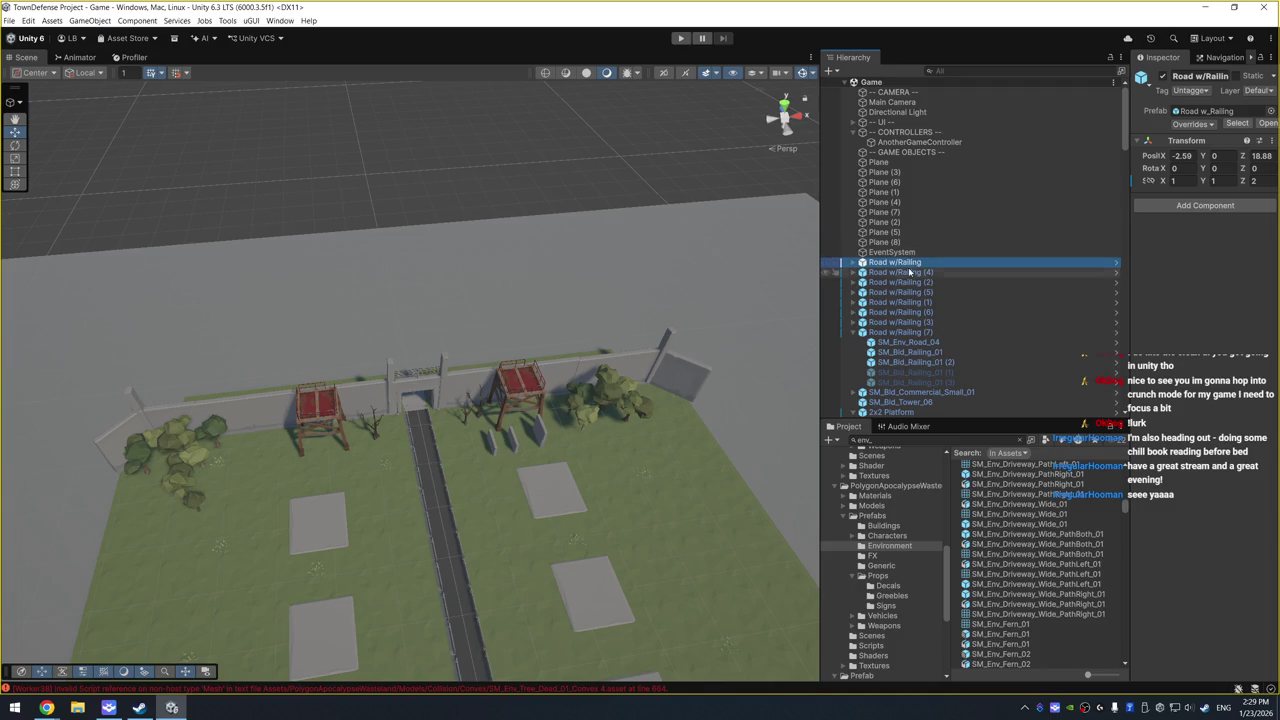
left_click(898, 332)
left_click(853, 332)
left_click(905, 262)
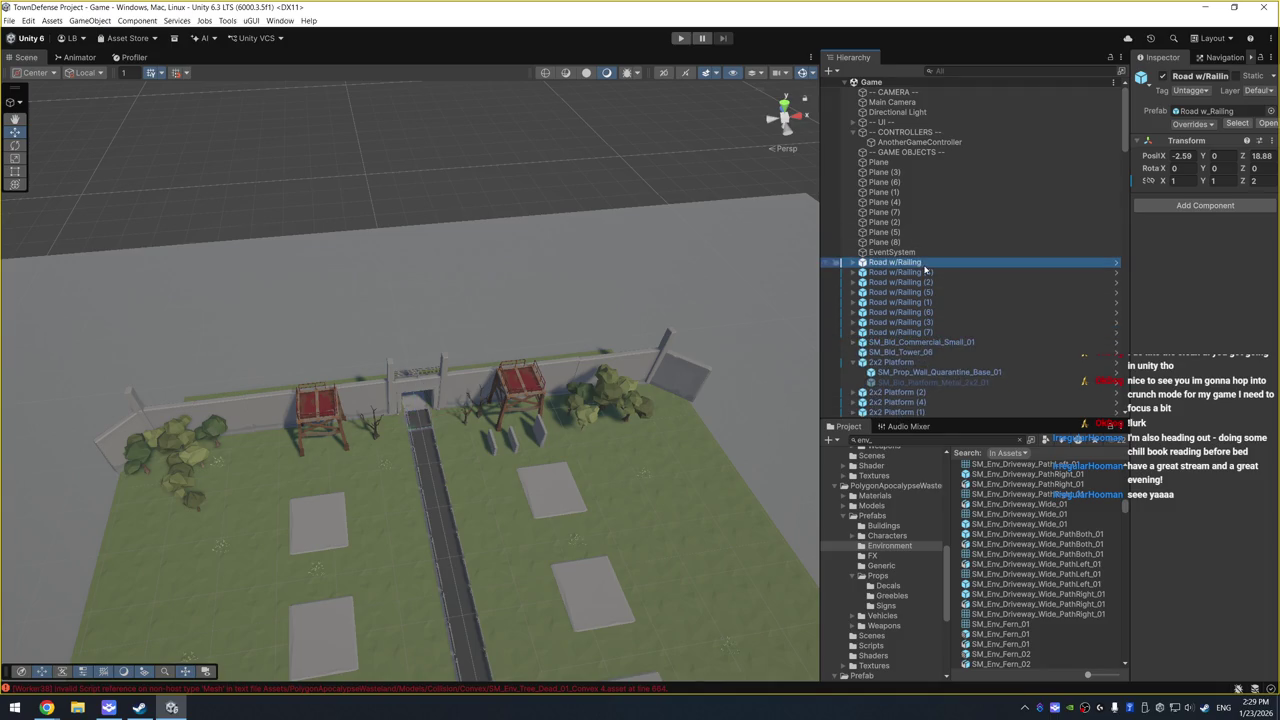
scroll(927, 285, "down", 6)
left_click(893, 174)
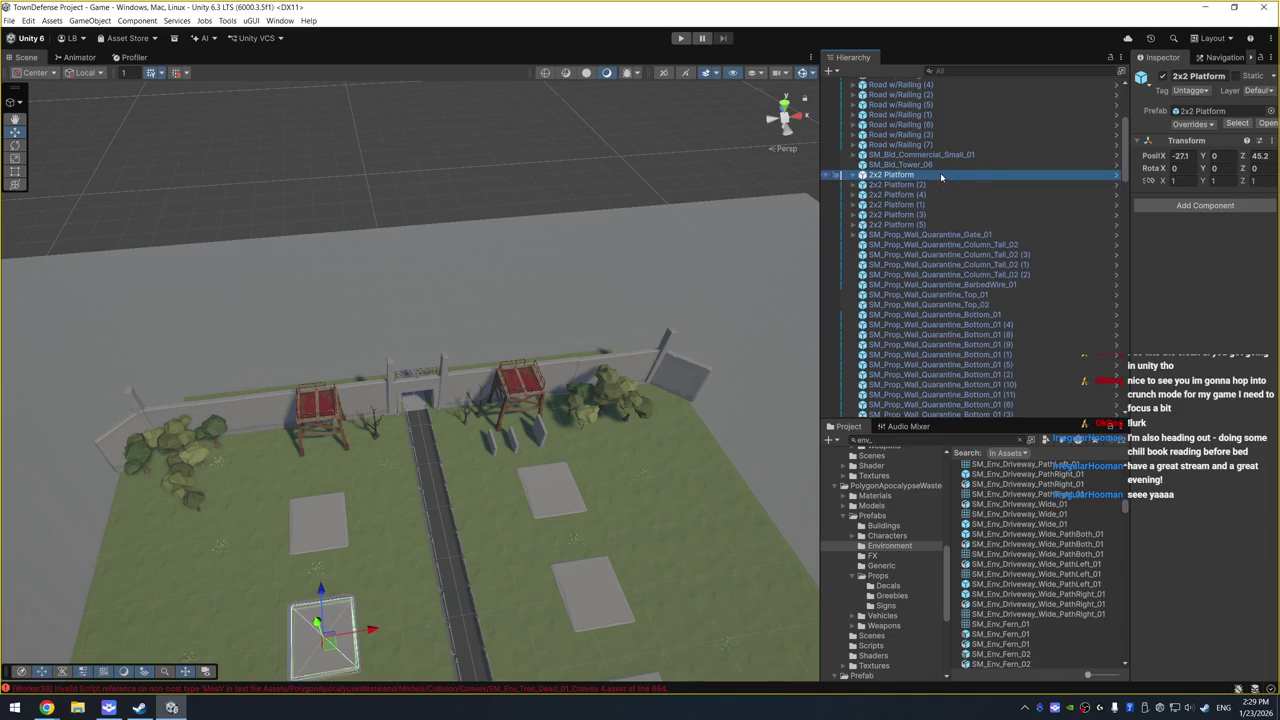
scroll(918, 388, "down", 10)
left_click(918, 411, "shift")
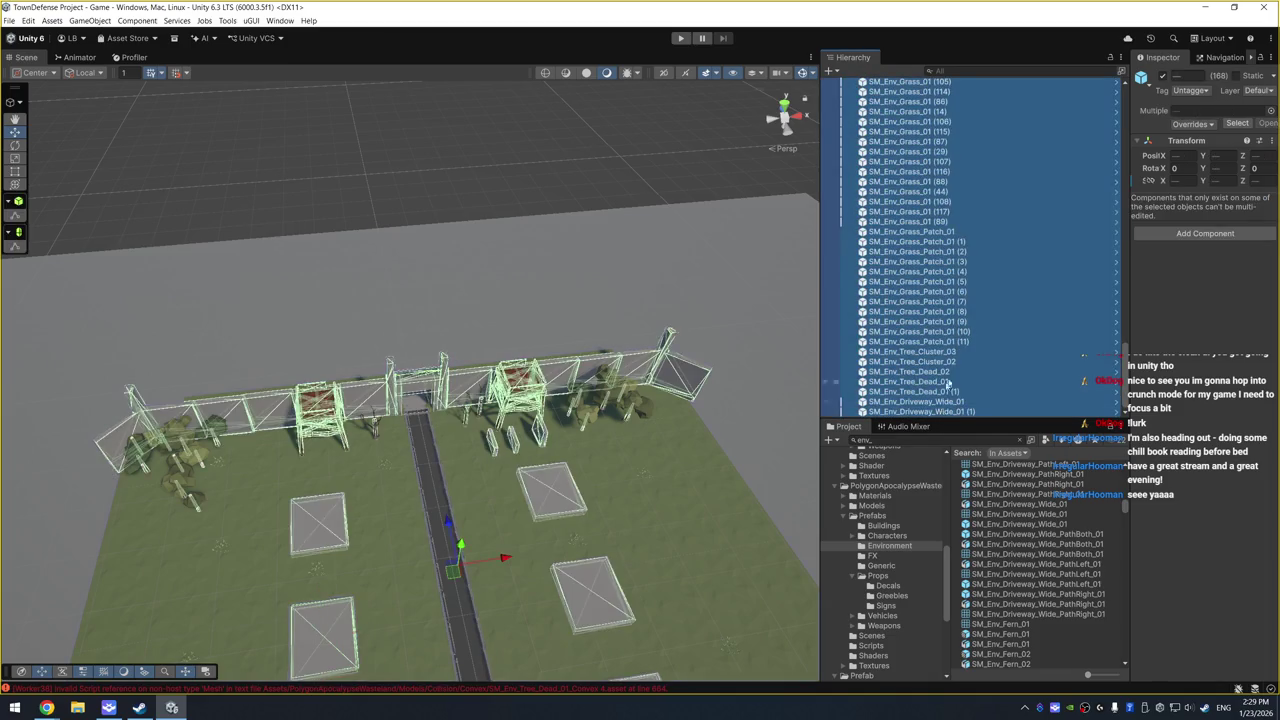
Step: Add both buildings and all Road w/Railing groups, then parent everything under GAME OBJECTS
scroll(1033, 251, "up", 9)
scroll(1033, 251, "up", 5)
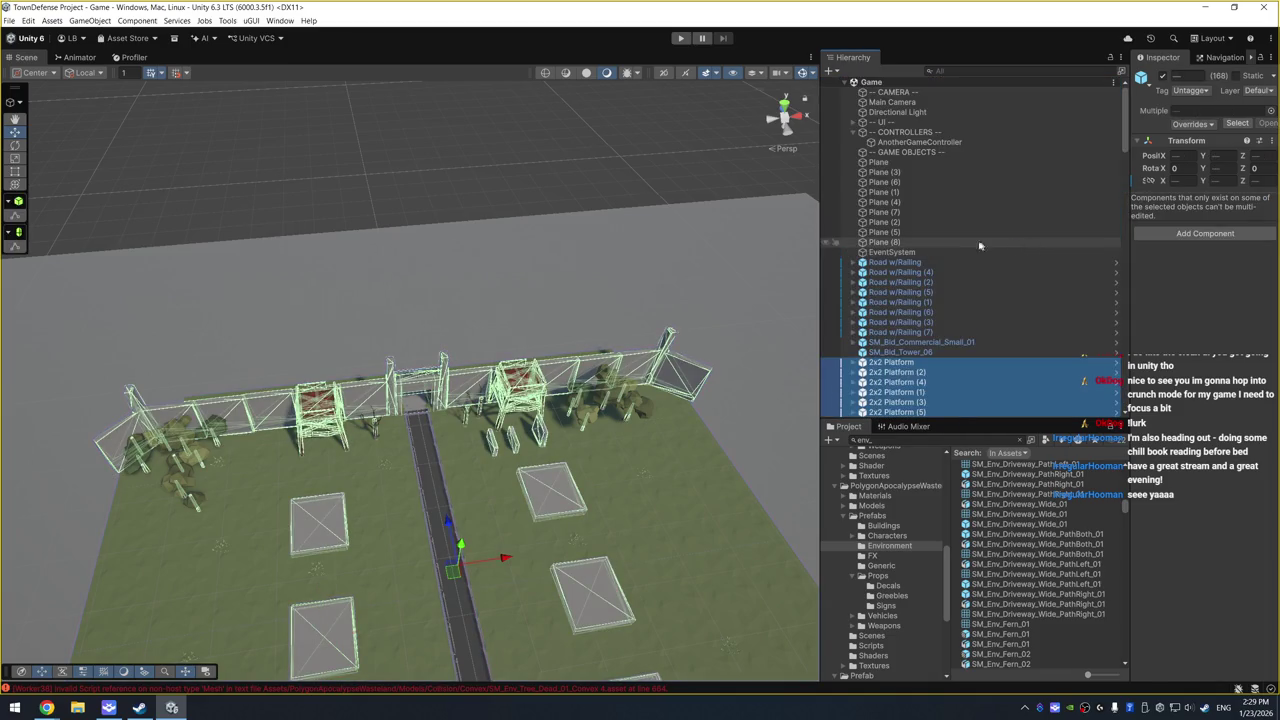
left_click(900, 352, "ctrl")
left_click(915, 342, "ctrl")
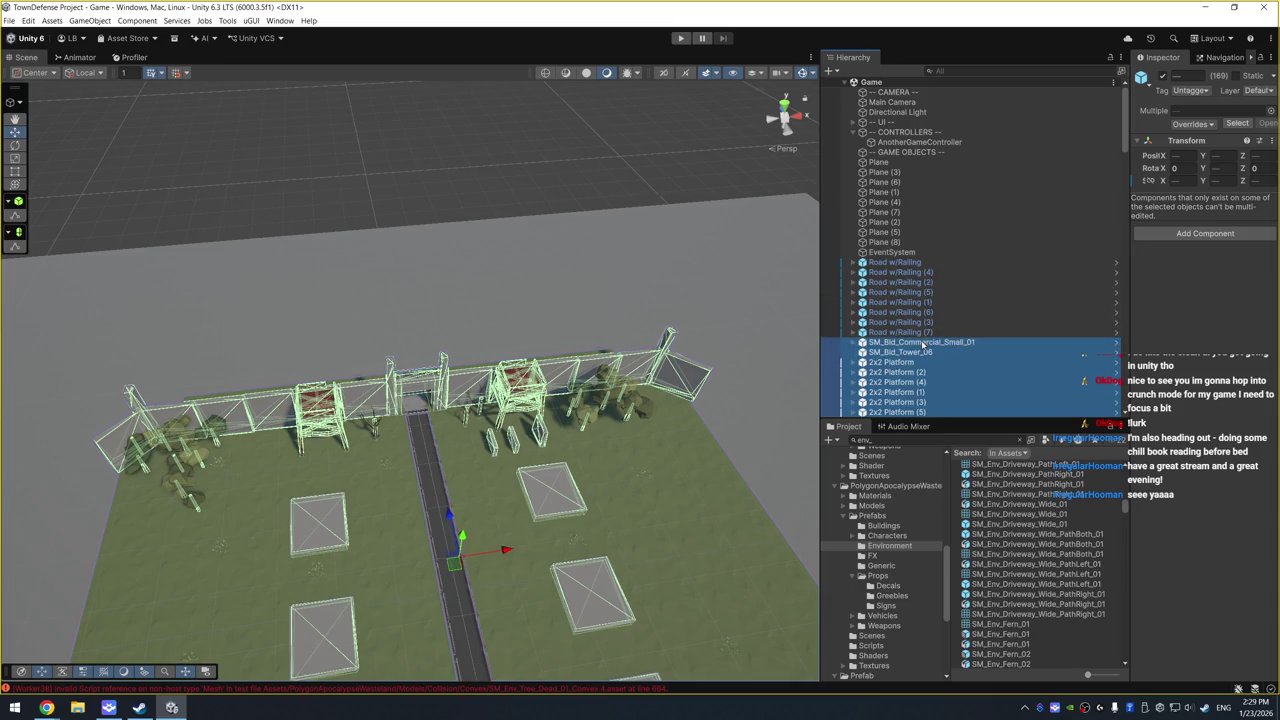
left_click(925, 332, "ctrl")
left_click(927, 322, "ctrl")
left_click(929, 312, "ctrl")
left_click(931, 302, "ctrl")
left_click(933, 292, "ctrl")
left_click(937, 282, "ctrl")
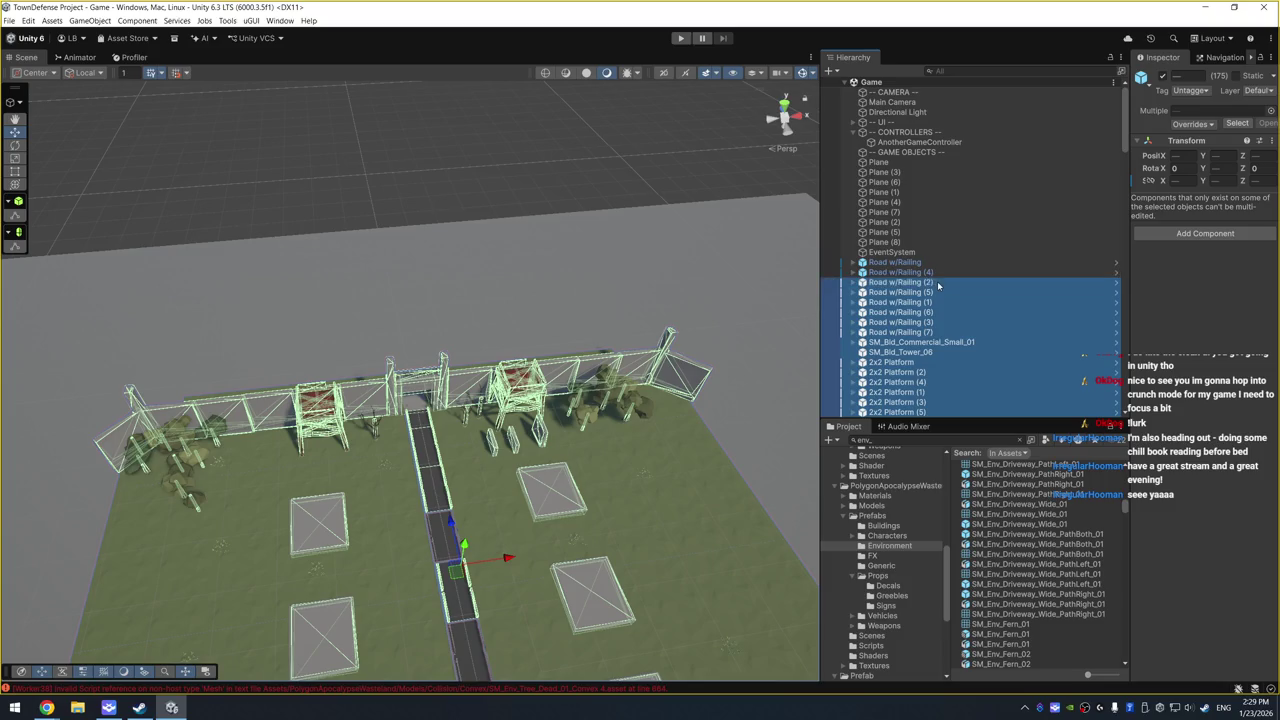
left_click(939, 272, "ctrl")
left_click(941, 262, "ctrl")
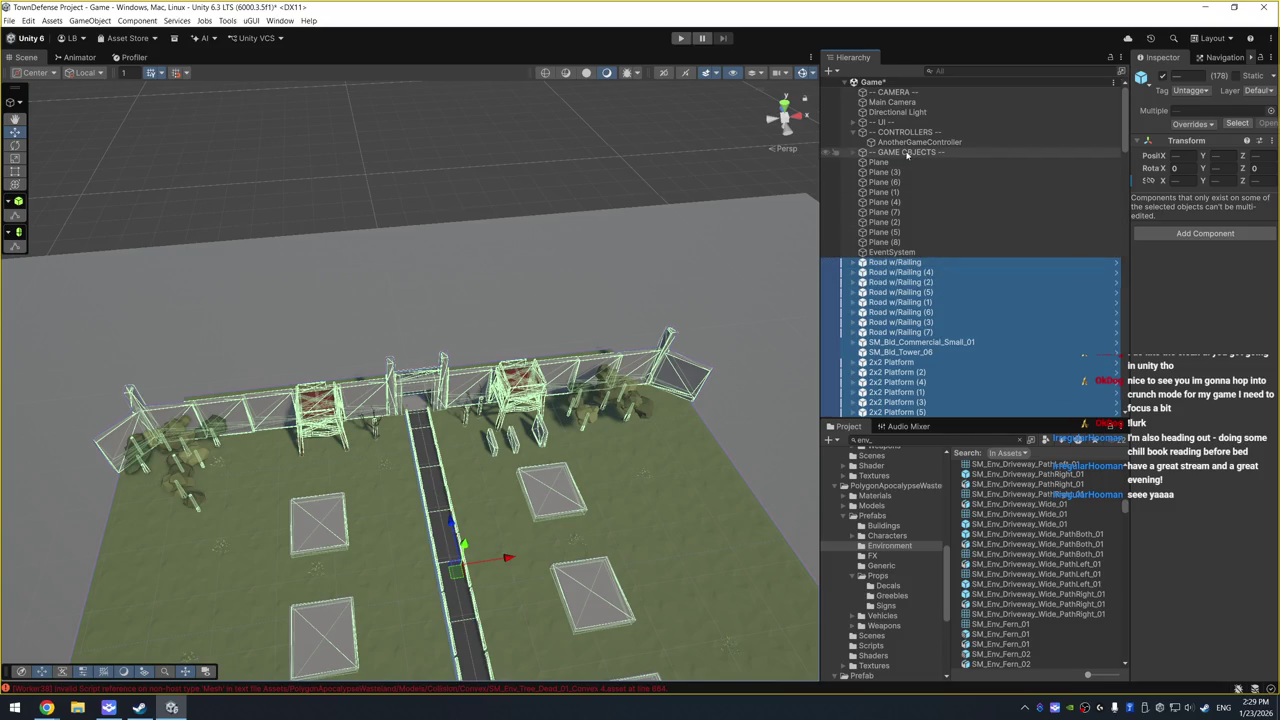
left_click_drag(907, 155, 855, 153)
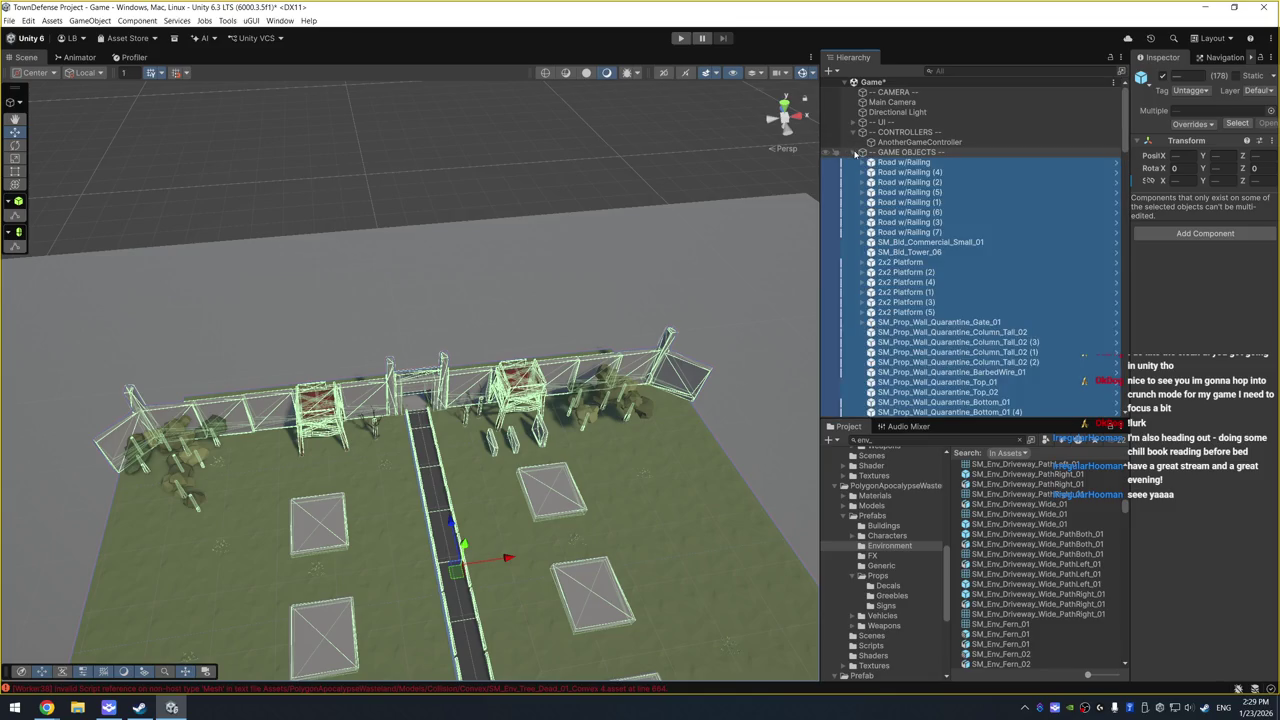
left_click(855, 153)
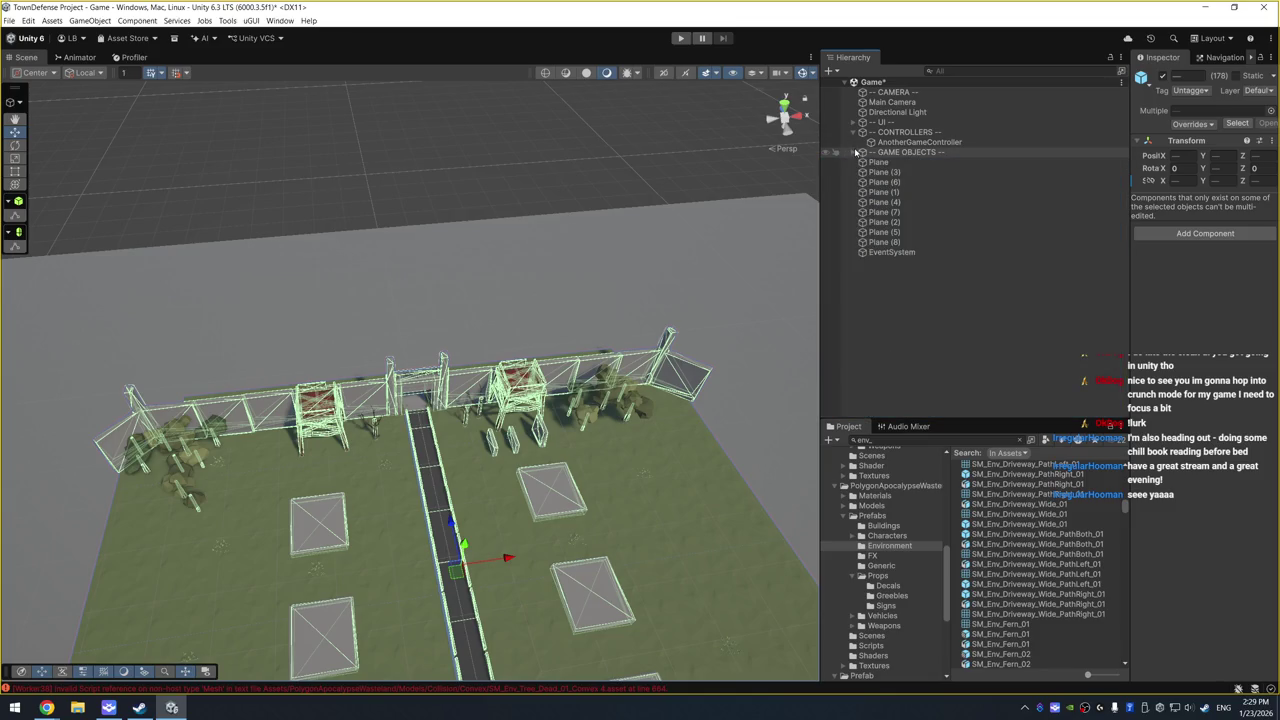
Step: Frame the ground plane and tilt the view to look down on the level
left_click(456, 253)
key("f")
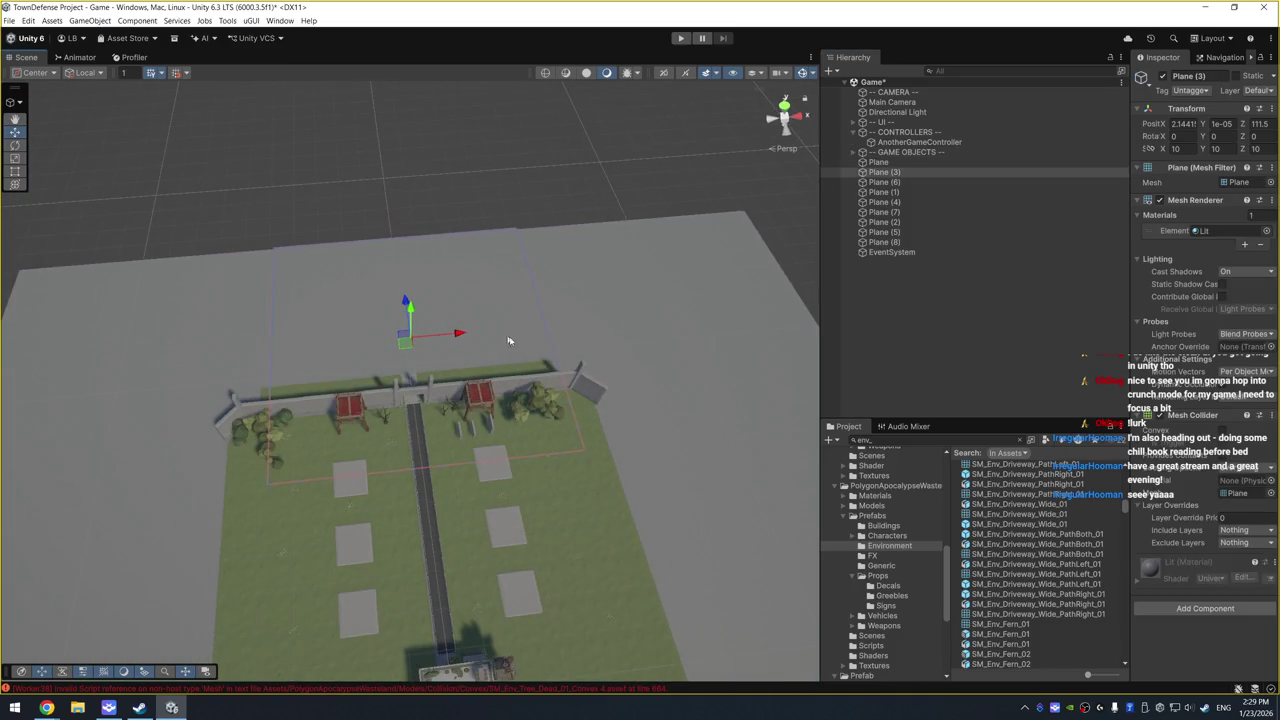
scroll(679, 377, "down", 3)
mouse_move(652, 359)
left_mouse_down()
mouse_move(602, 262)
mouse_move(607, 376)
left_mouse_up()
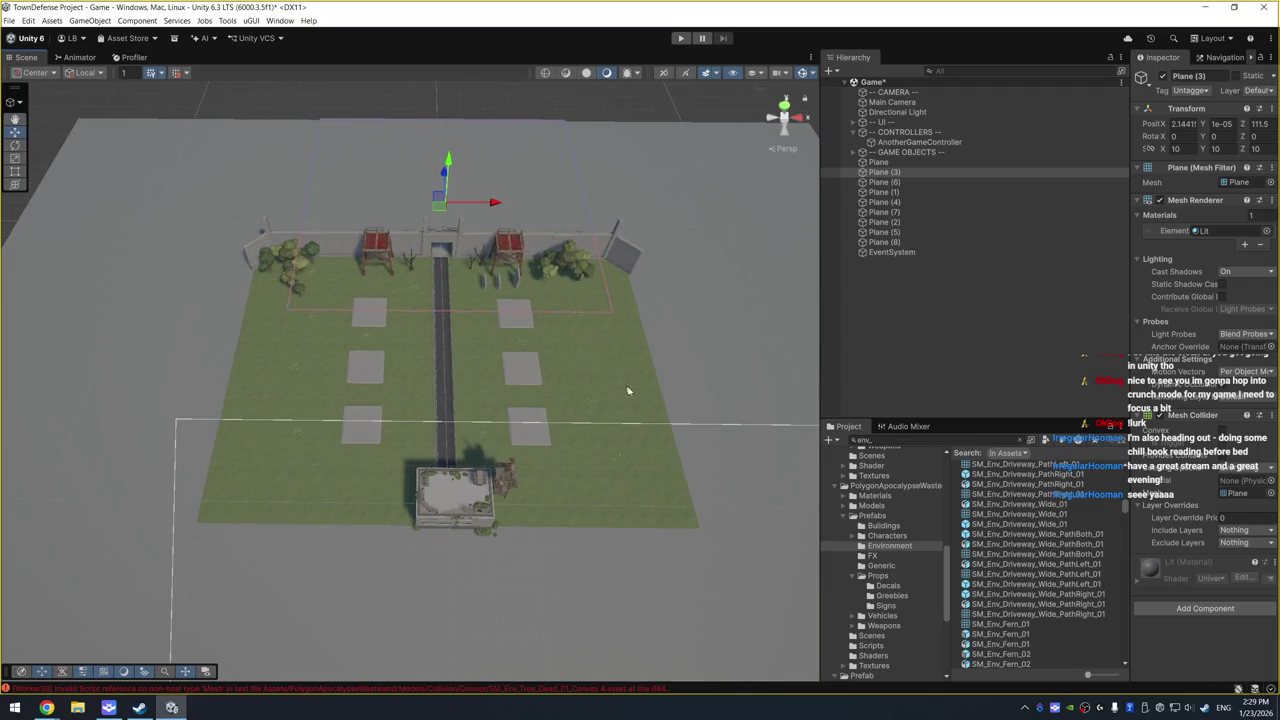
scroll(633, 394, "down", 2)
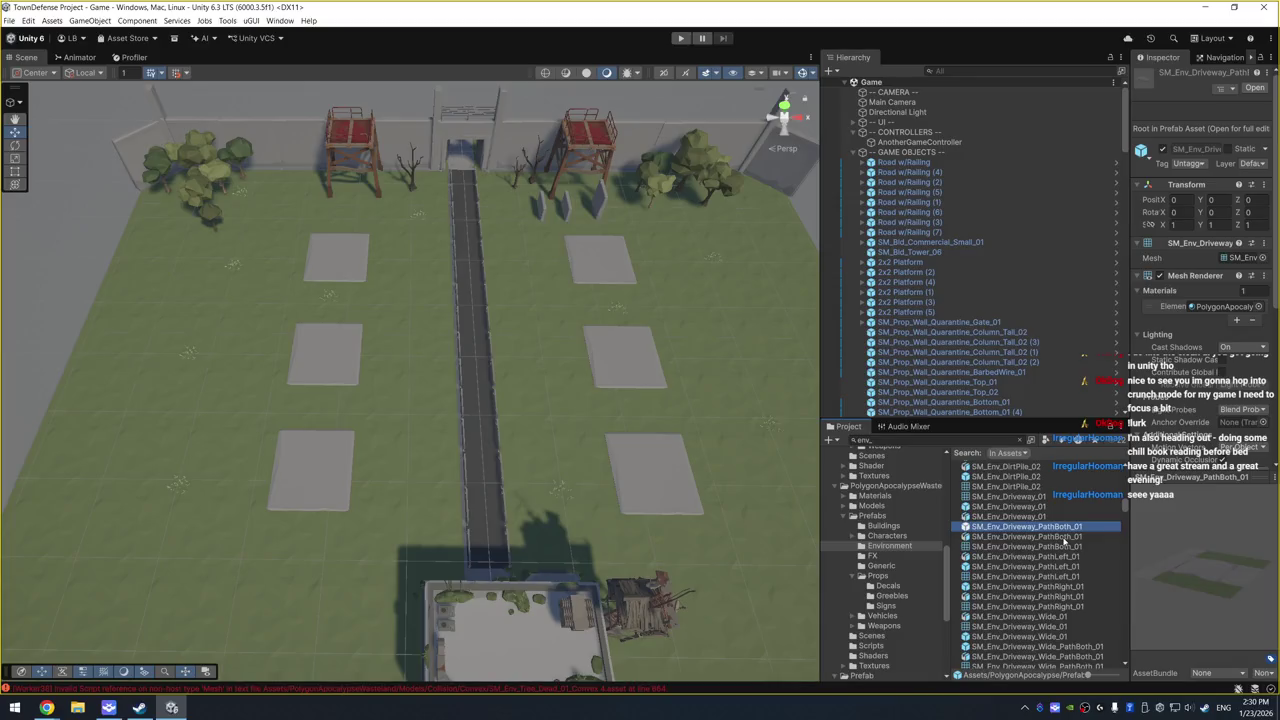
Step: Place an SM_Env_Driveway_01 piece beside the road with Y rotation 90
left_click(1052, 567)
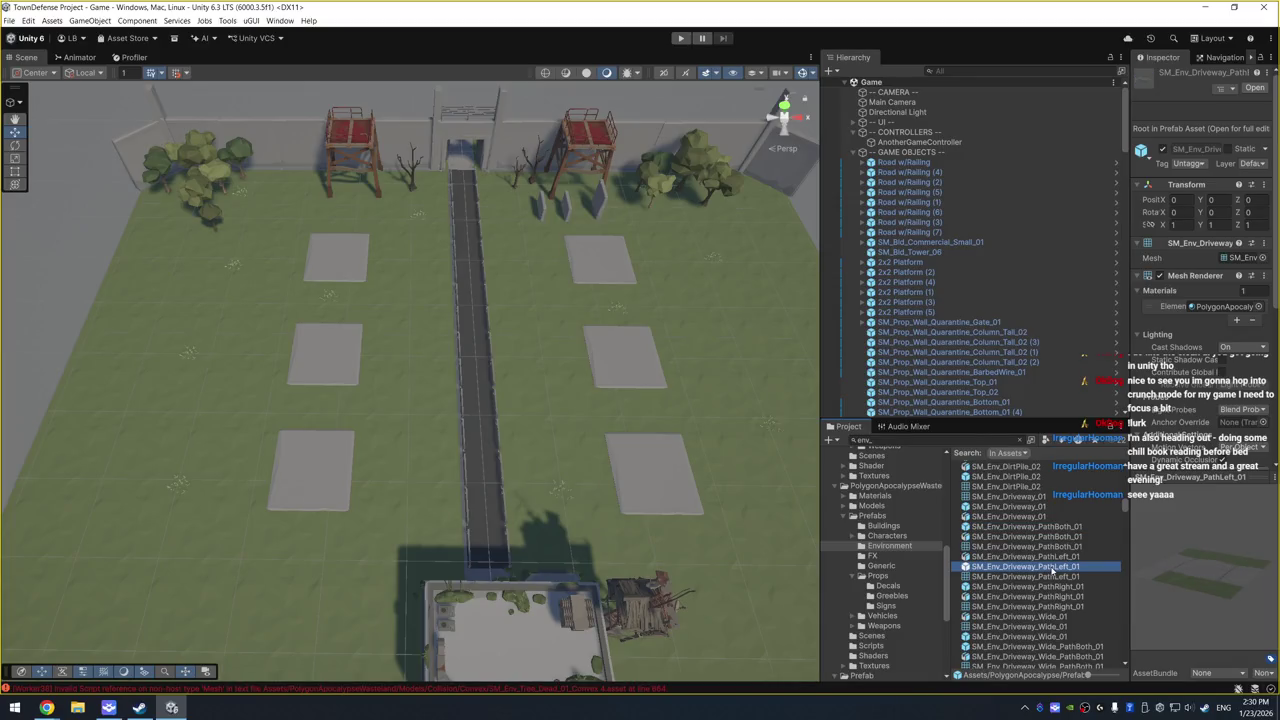
left_click(1043, 506)
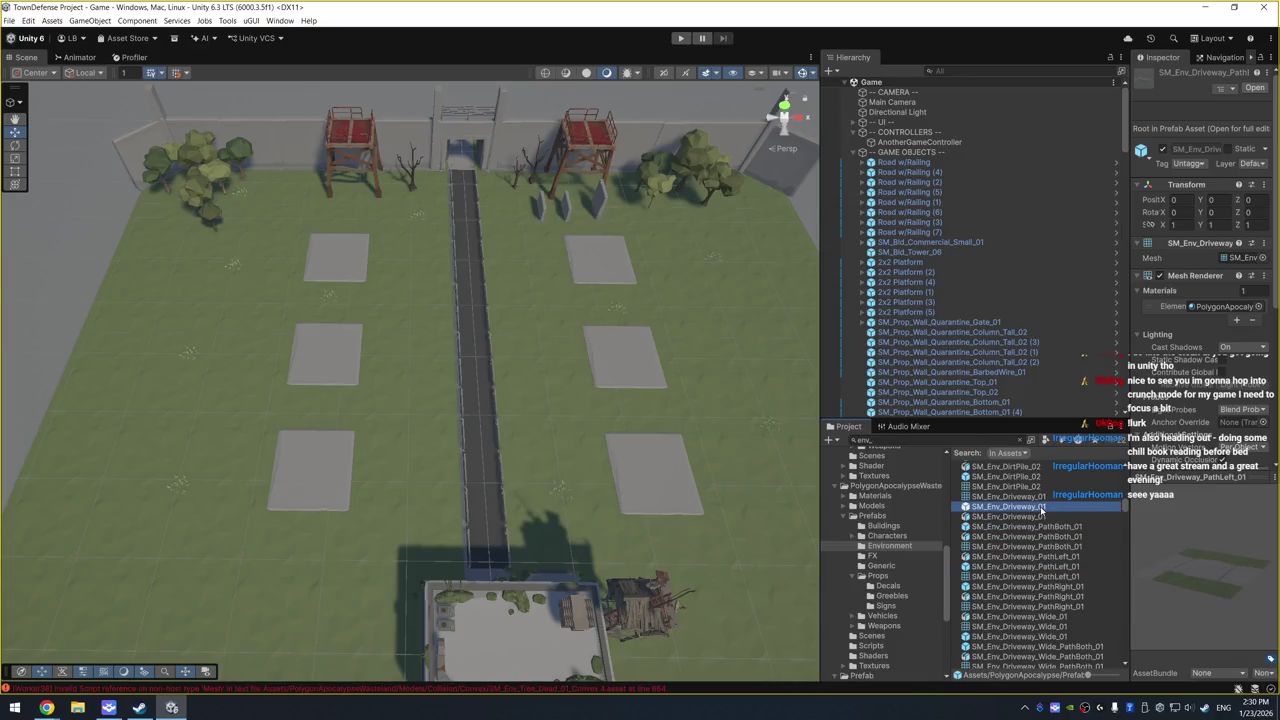
mouse_move(1043, 506)
left_mouse_down()
mouse_move(609, 471)
mouse_move(563, 449)
mouse_move(540, 467)
left_mouse_up()
key("f")
key("e")
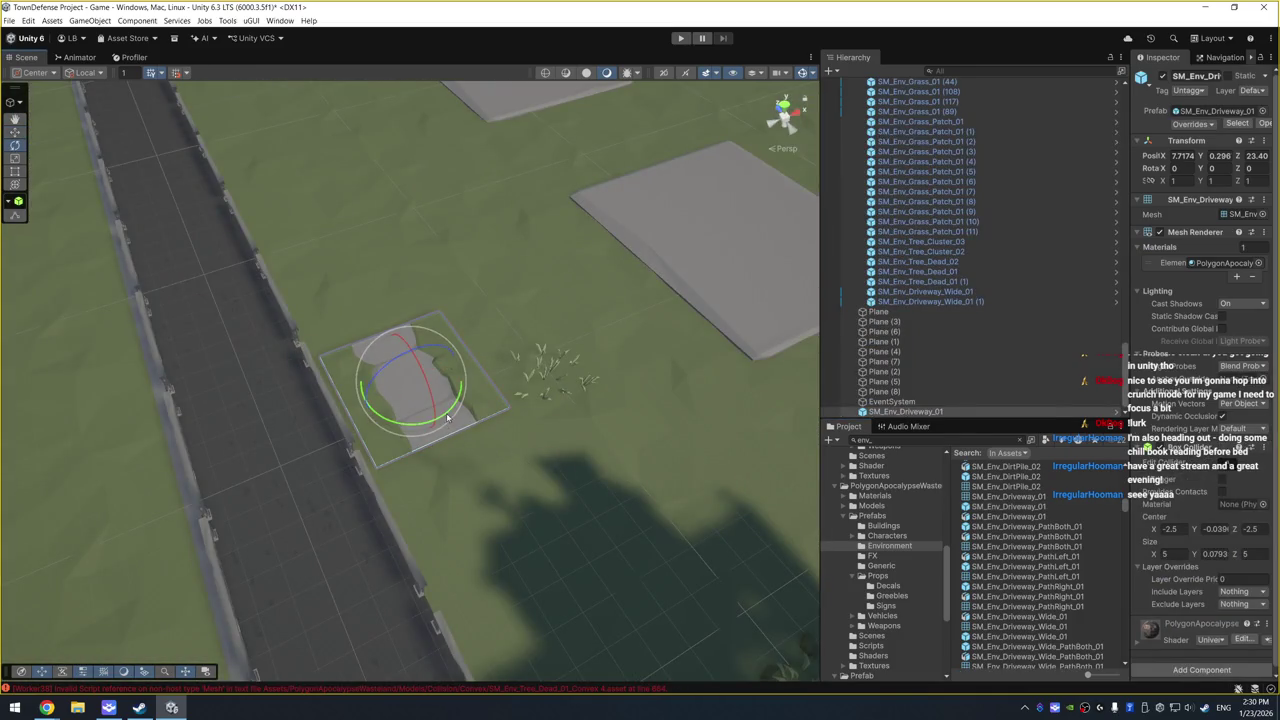
mouse_move(447, 417)
left_mouse_down()
mouse_move(251, 429)
mouse_move(279, 426)
left_mouse_up()
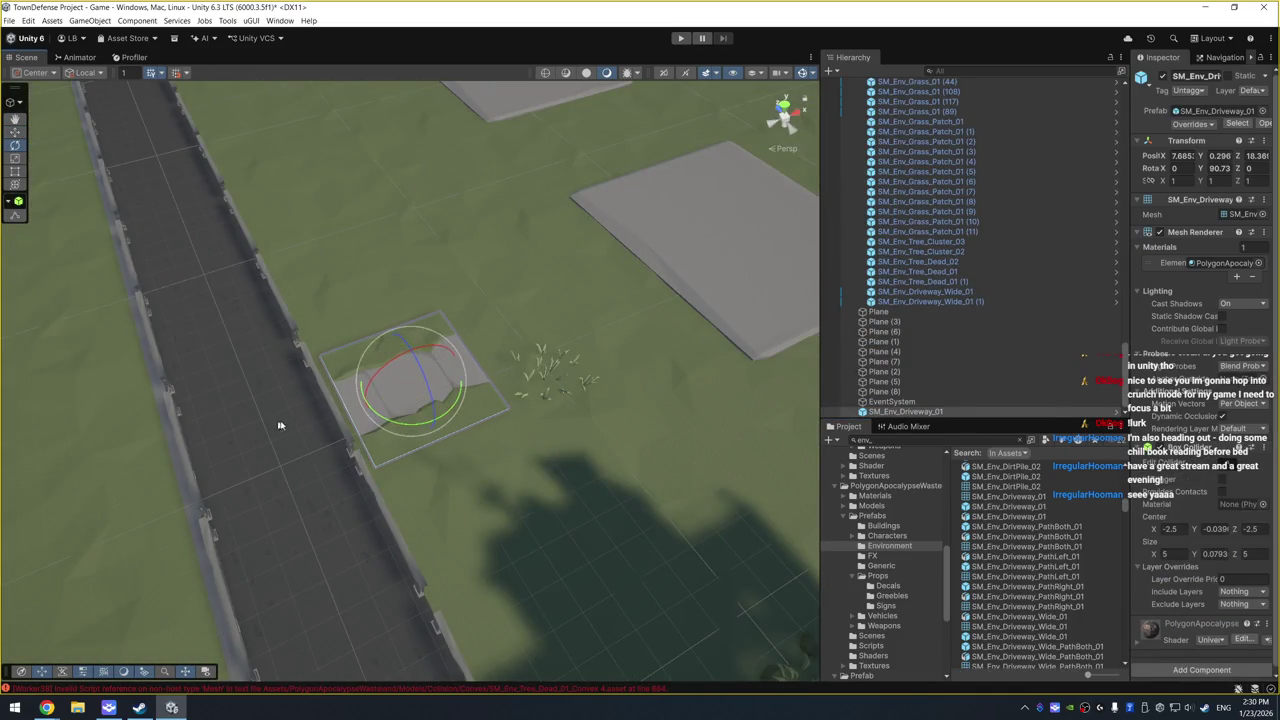
type("90")
key("Return")
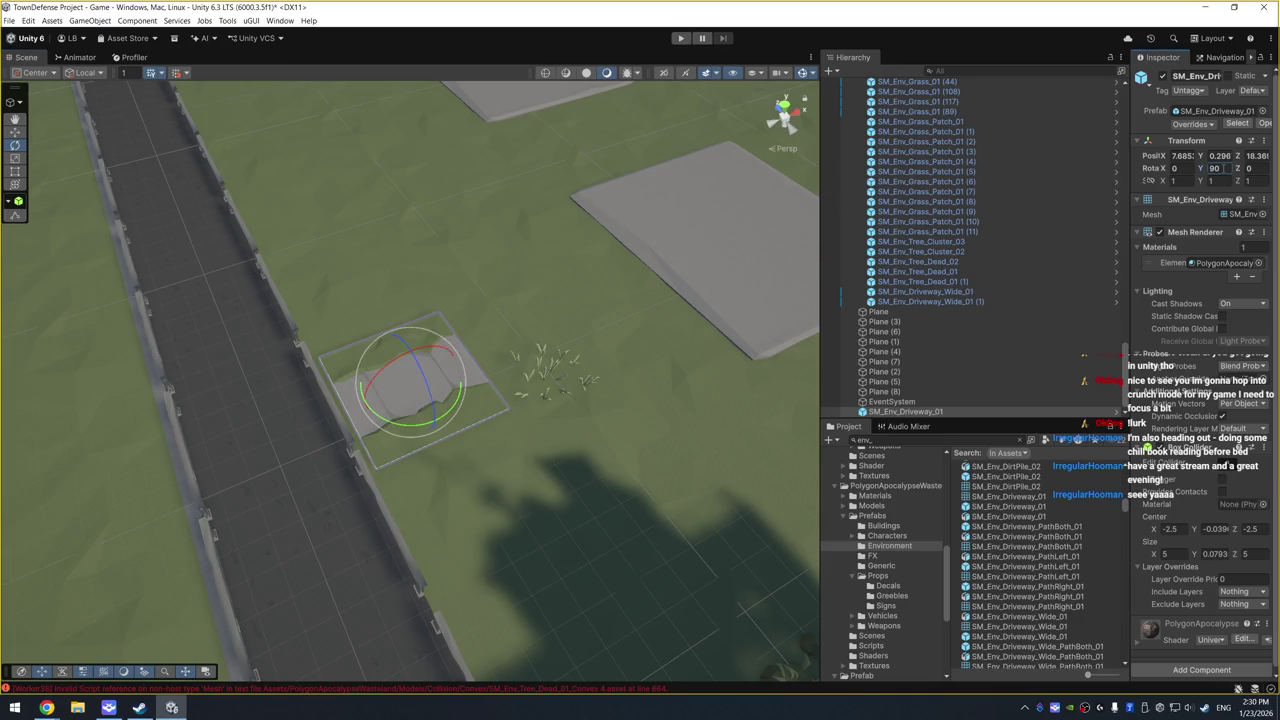
Step: Sink the driveway slightly, butt it against the road, and duplicate it toward the platform
scroll(526, 357, "up", 5)
mouse_move(586, 366)
left_mouse_down()
mouse_move(514, 323)
mouse_move(486, 229)
mouse_move(426, 197)
mouse_move(441, 255)
left_mouse_up()
left_click_drag(410, 336, 416, 338)
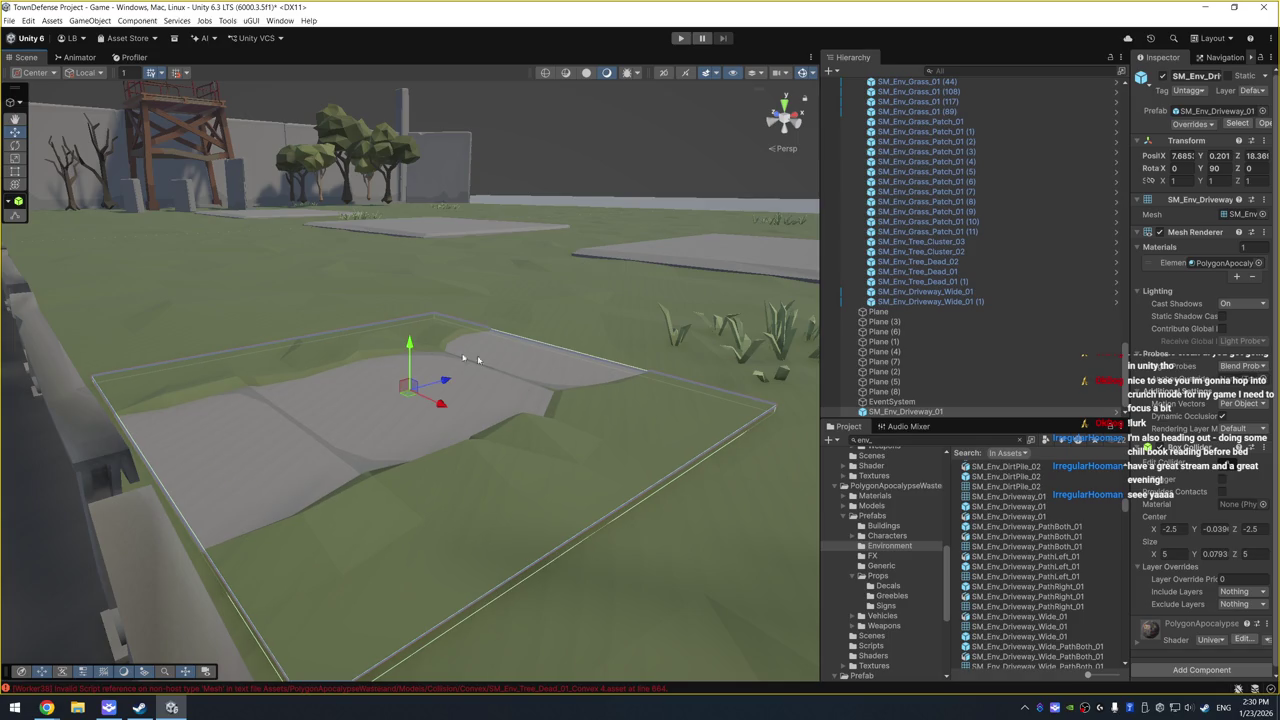
key("f")
left_click_drag(453, 376, 425, 380)
key("f")
scroll(488, 372, "down", 3)
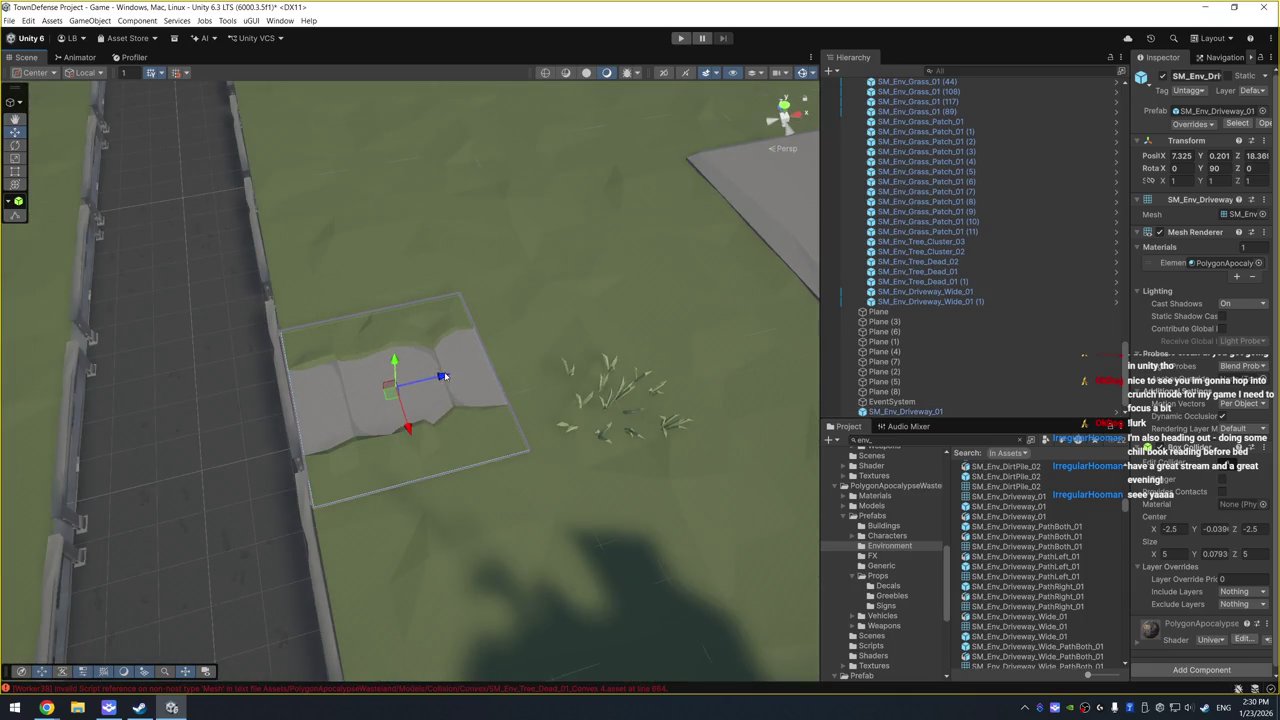
mouse_move(443, 376)
left_mouse_down()
mouse_move(690, 318)
mouse_move(614, 337)
mouse_move(628, 340)
mouse_move(786, 287)
left_mouse_up()
key("ctrl+d")
left_click(765, 206)
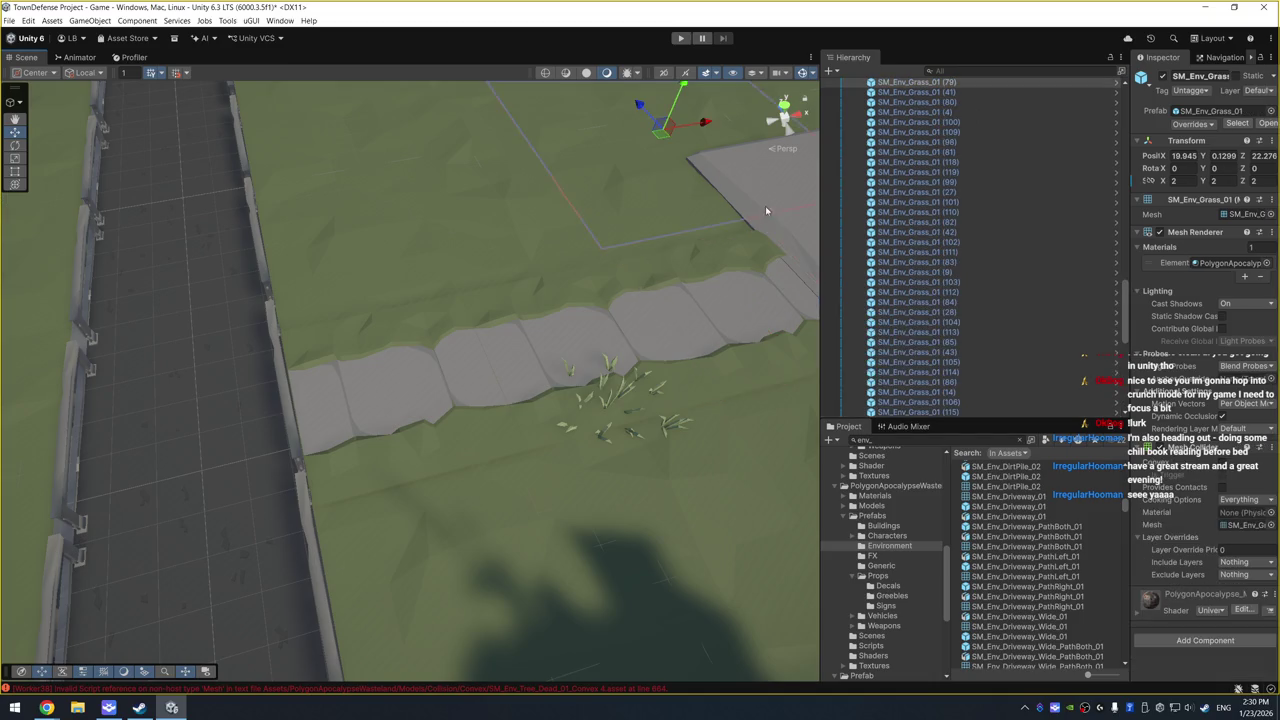
Step: Select the three driveway pieces and move them up to the next platform
scroll(427, 159, "up", 5)
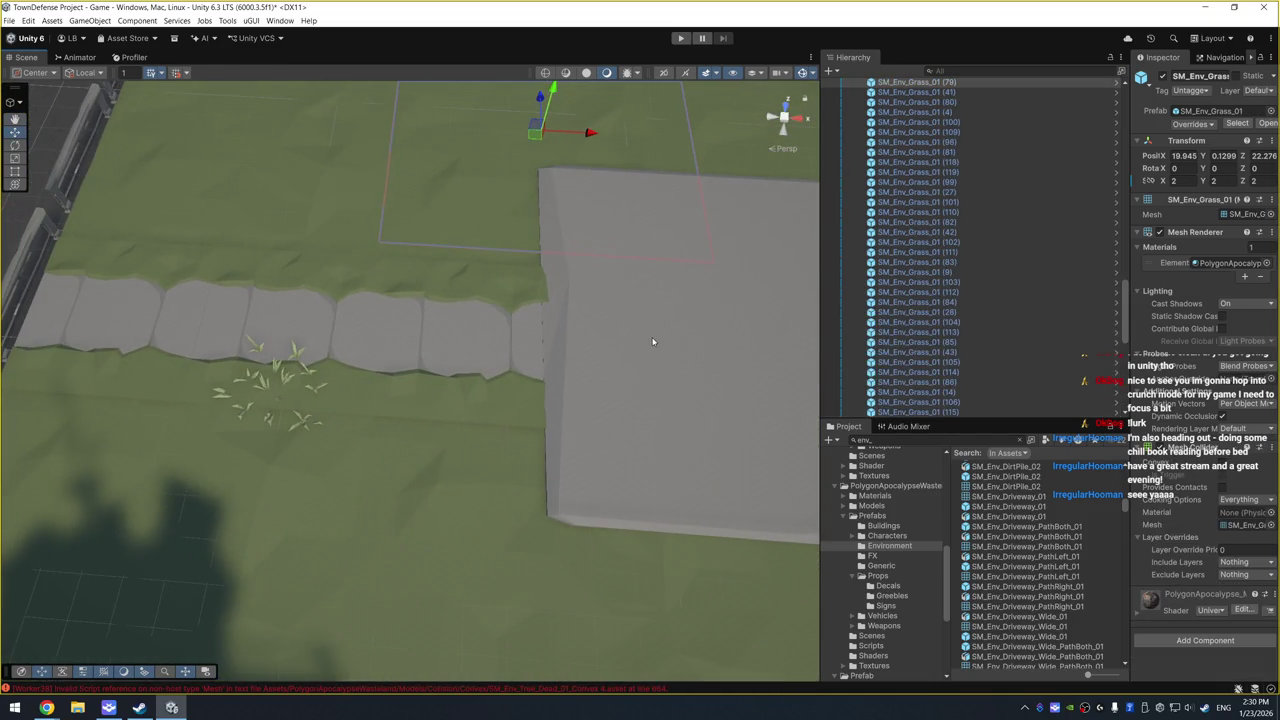
left_click(652, 341)
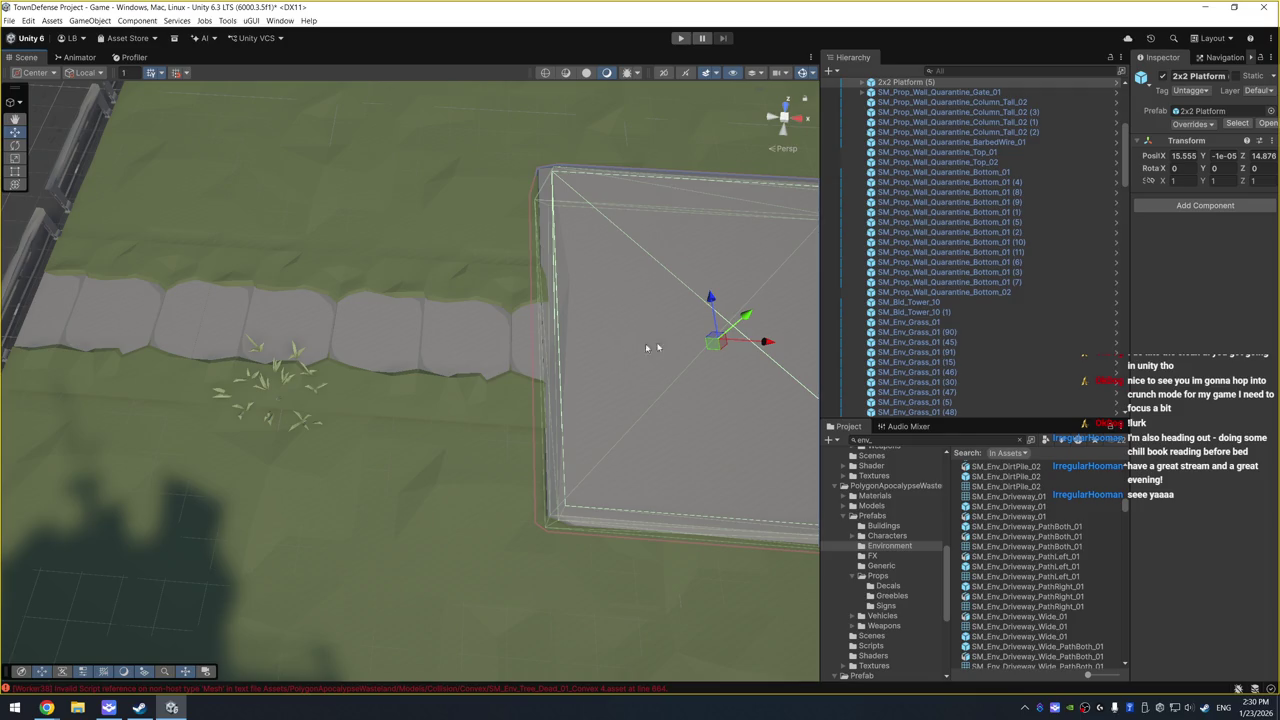
scroll(646, 376, "down", 2)
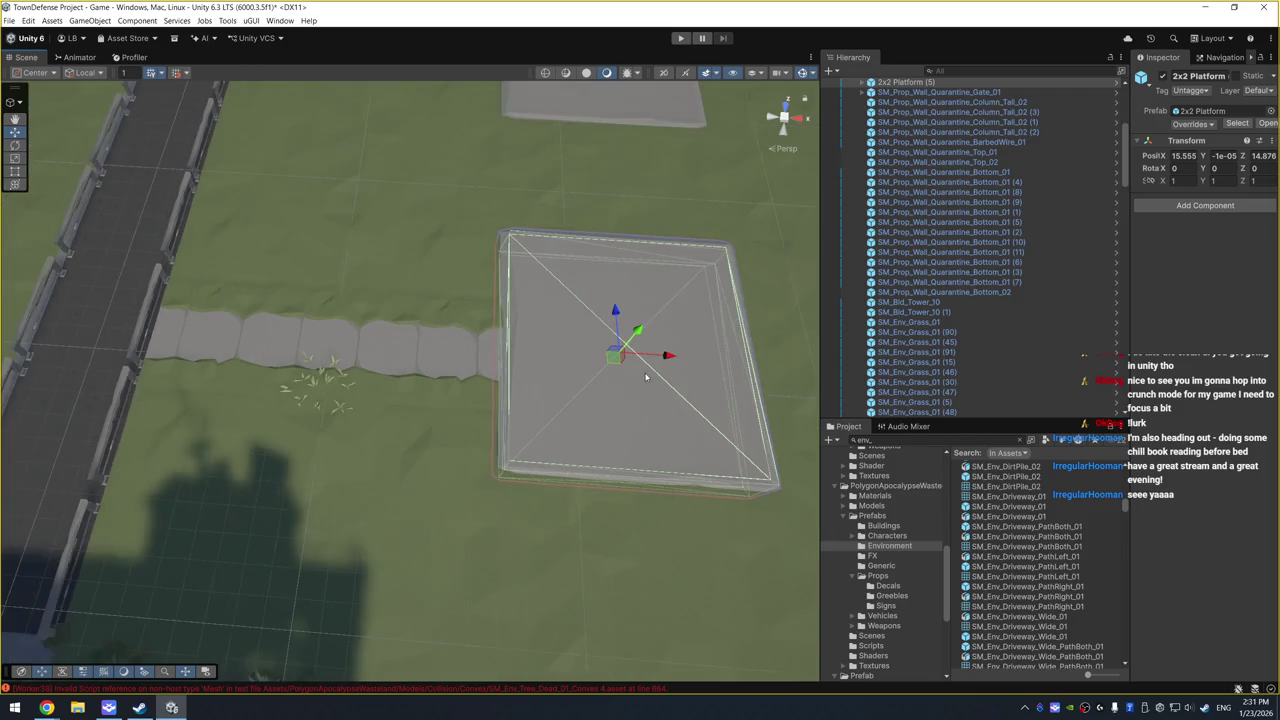
mouse_move(502, 375)
left_mouse_down()
mouse_move(445, 352)
mouse_move(270, 335)
left_mouse_up()
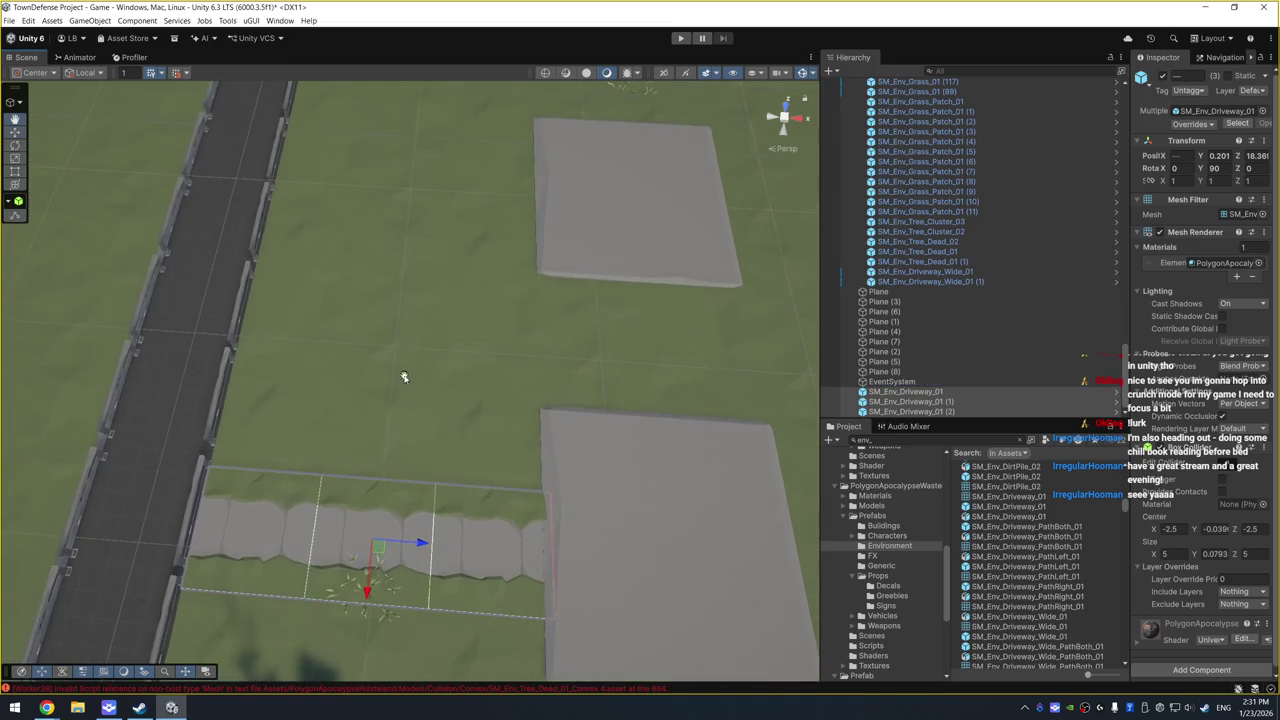
left_click_drag(331, 194, 403, 374)
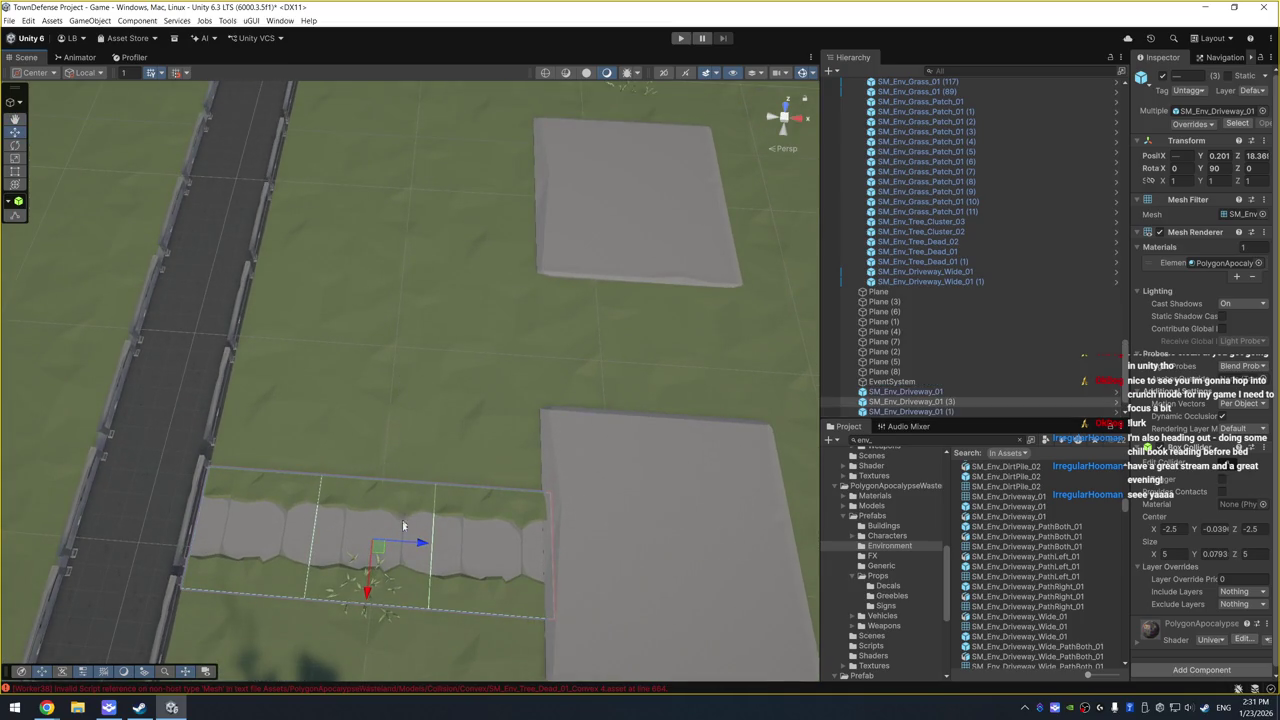
left_click_drag(369, 592, 402, 230)
Step: Duplicate the driveway path and move the copy up to the third platform
key("ctrl+d")
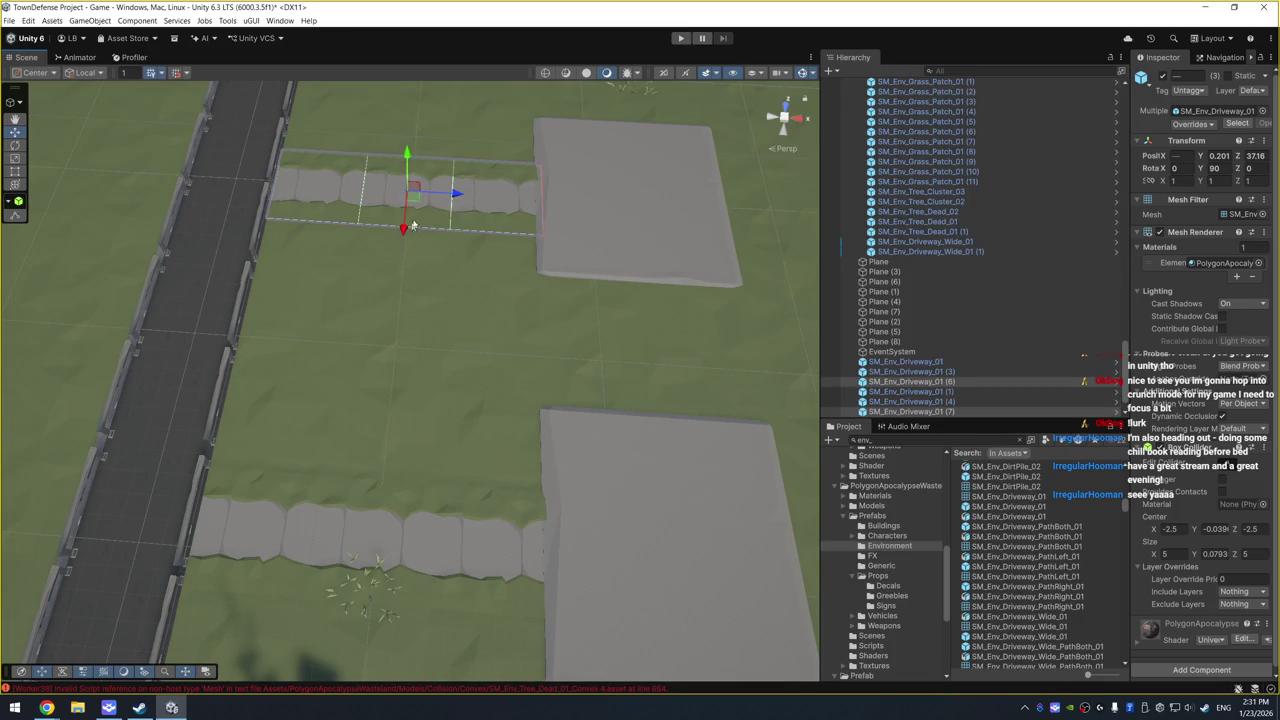
key("Up")
key("Up")
key("Up")
mouse_move(435, 430)
left_mouse_down()
mouse_move(451, 145)
mouse_move(468, 177)
left_mouse_up()
key("Down")
key("Down")
Step: Duplicate all driveway pieces and move the copies across to the left platforms
scroll(981, 352, "down", 1)
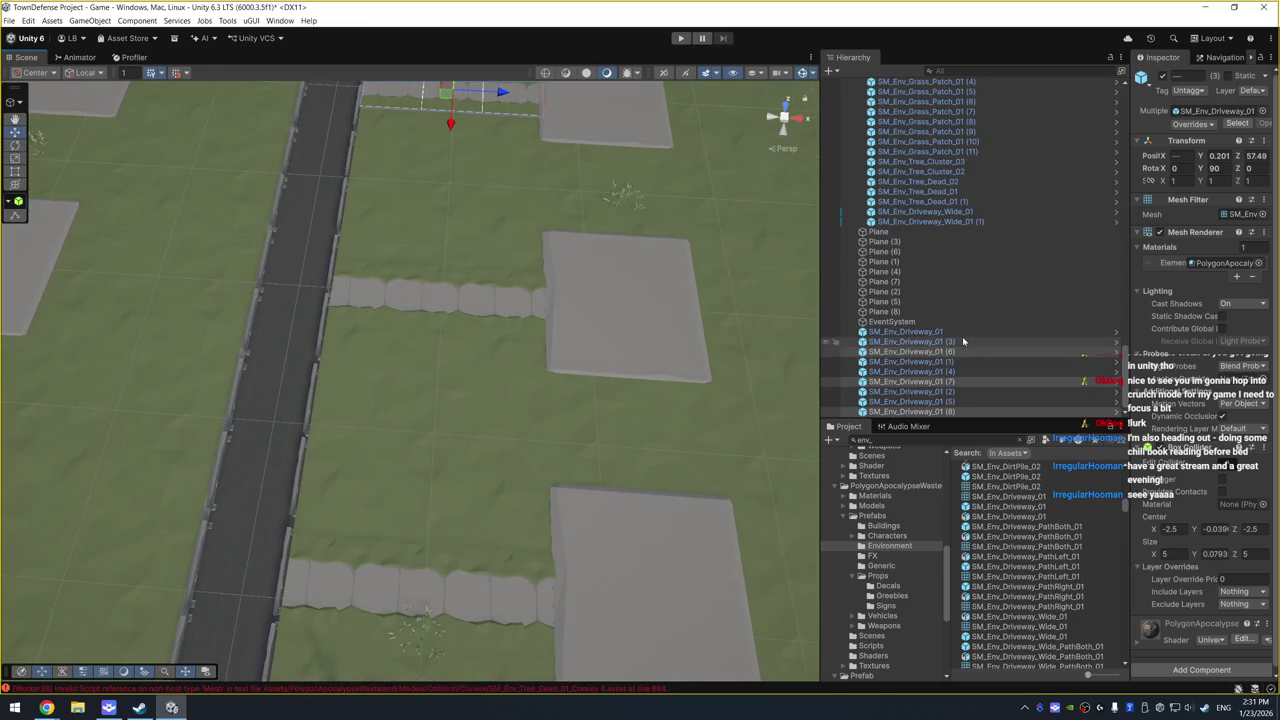
left_click(962, 333)
left_click(970, 411, "shift")
key("Left")
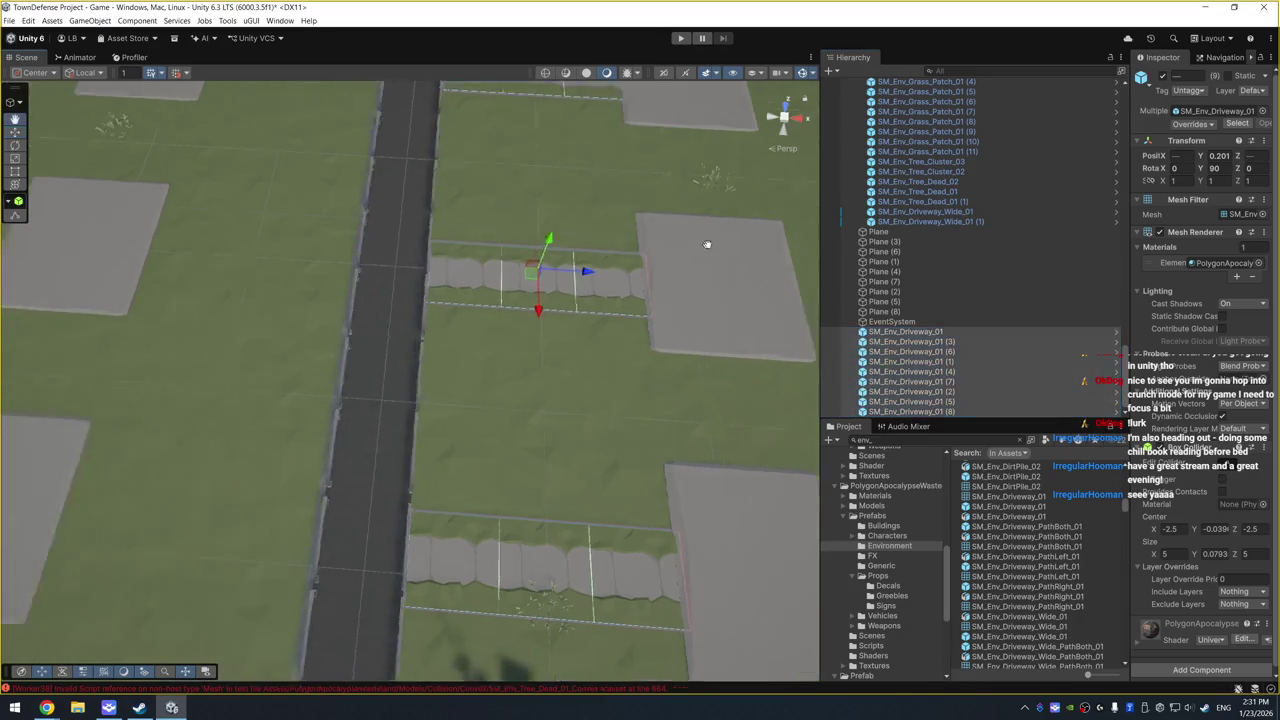
key("ctrl+d")
mouse_move(614, 286)
left_mouse_down()
mouse_move(341, 280)
mouse_move(378, 280)
left_mouse_up()
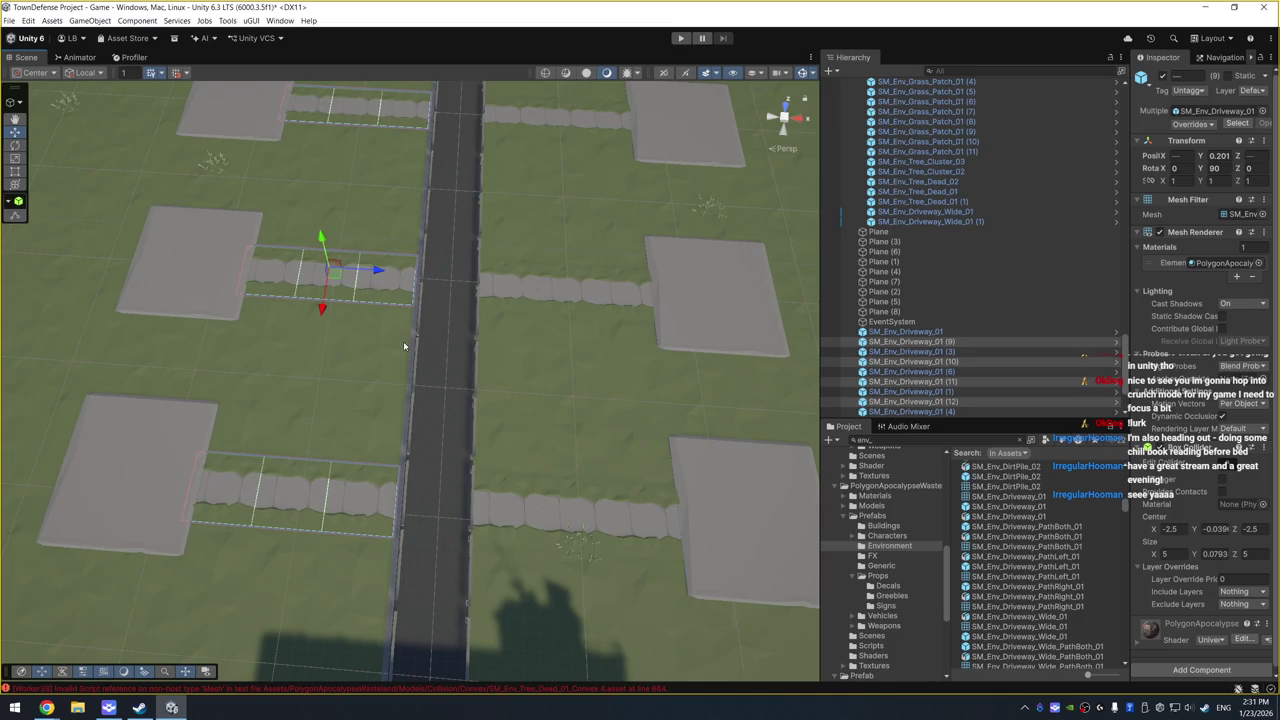
scroll(382, 350, "down", 3)
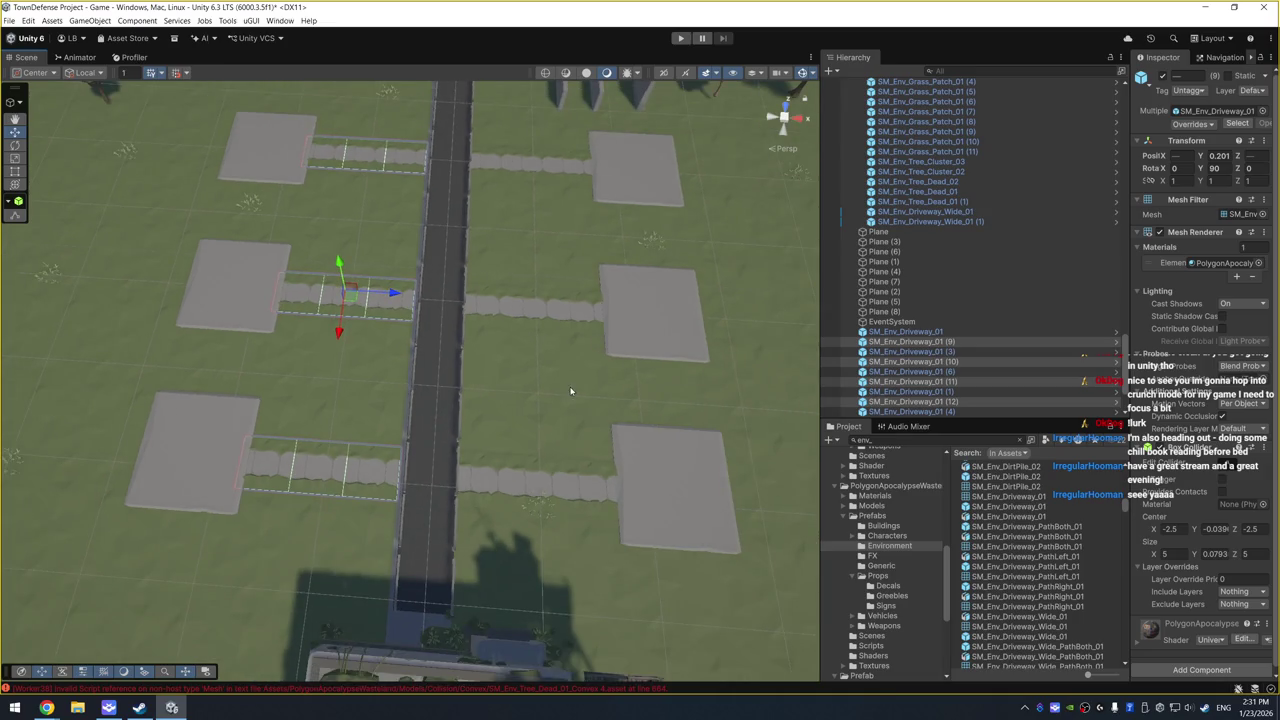
left_click(680, 318)
scroll(950, 250, "up", 5)
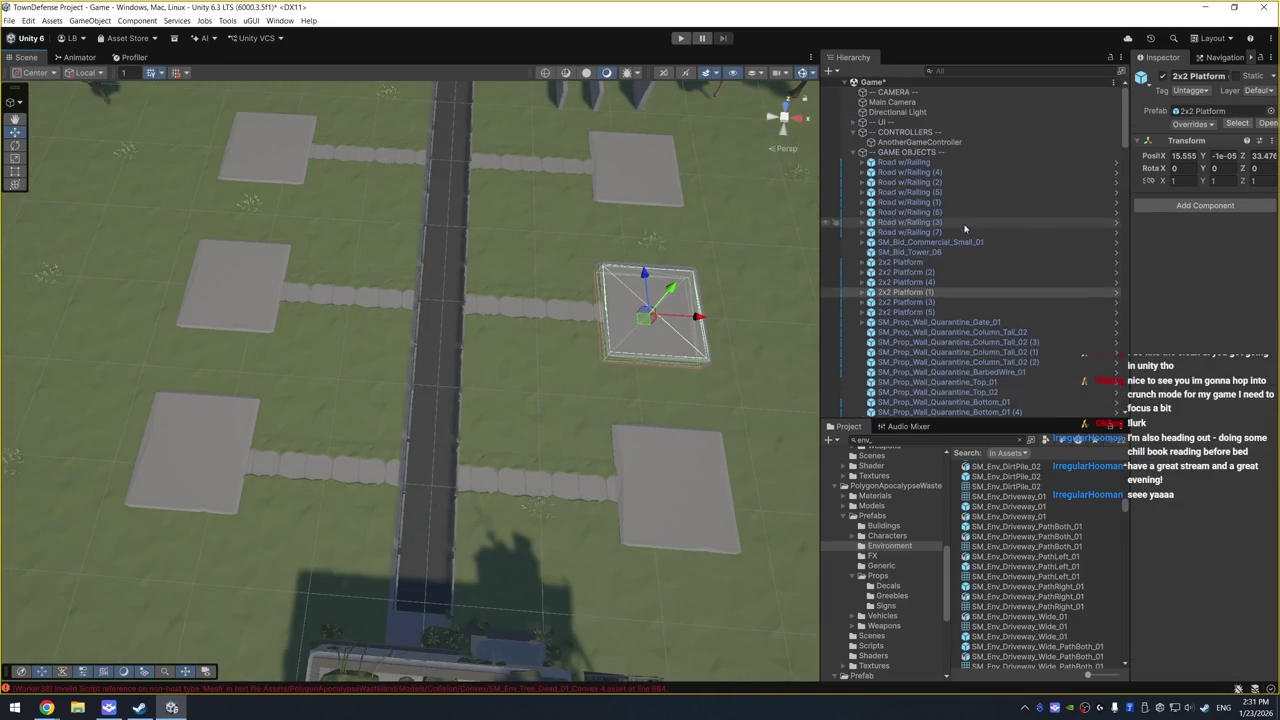
left_click(936, 293)
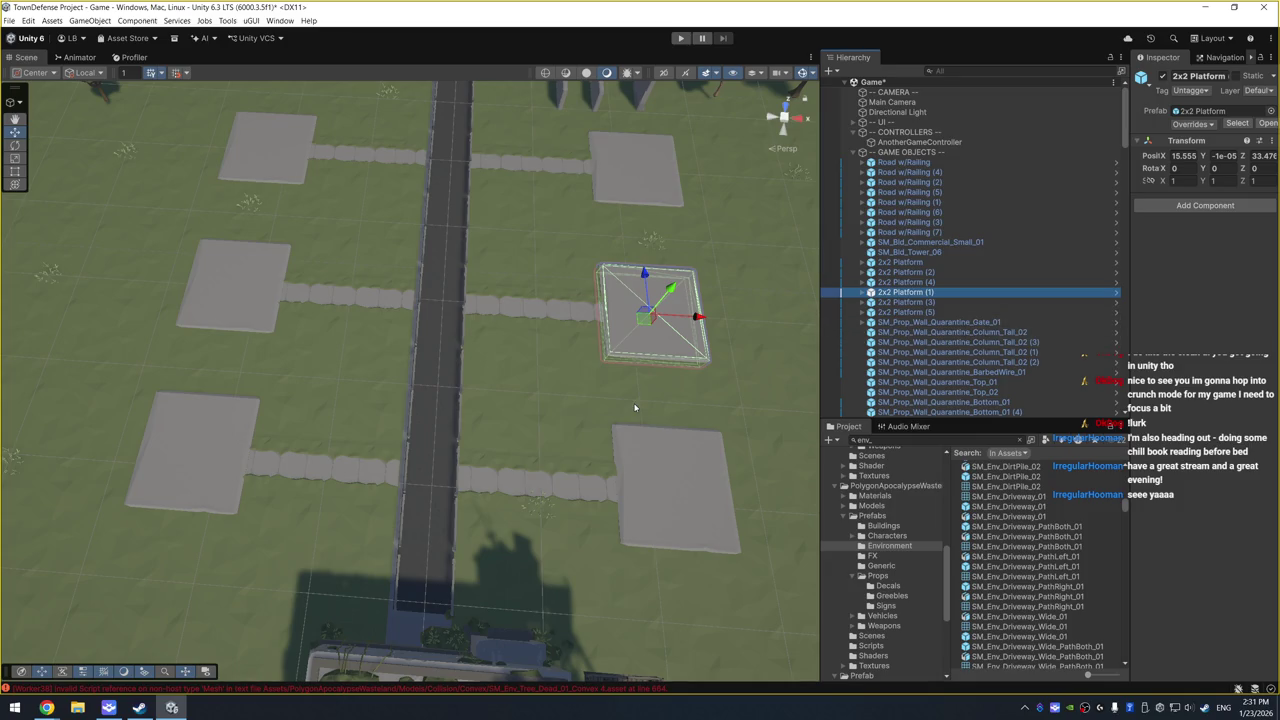
mouse_move(629, 423)
left_mouse_down()
mouse_move(686, 371)
mouse_move(491, 329)
mouse_move(560, 268)
mouse_move(771, 523)
mouse_move(703, 440)
left_mouse_up()
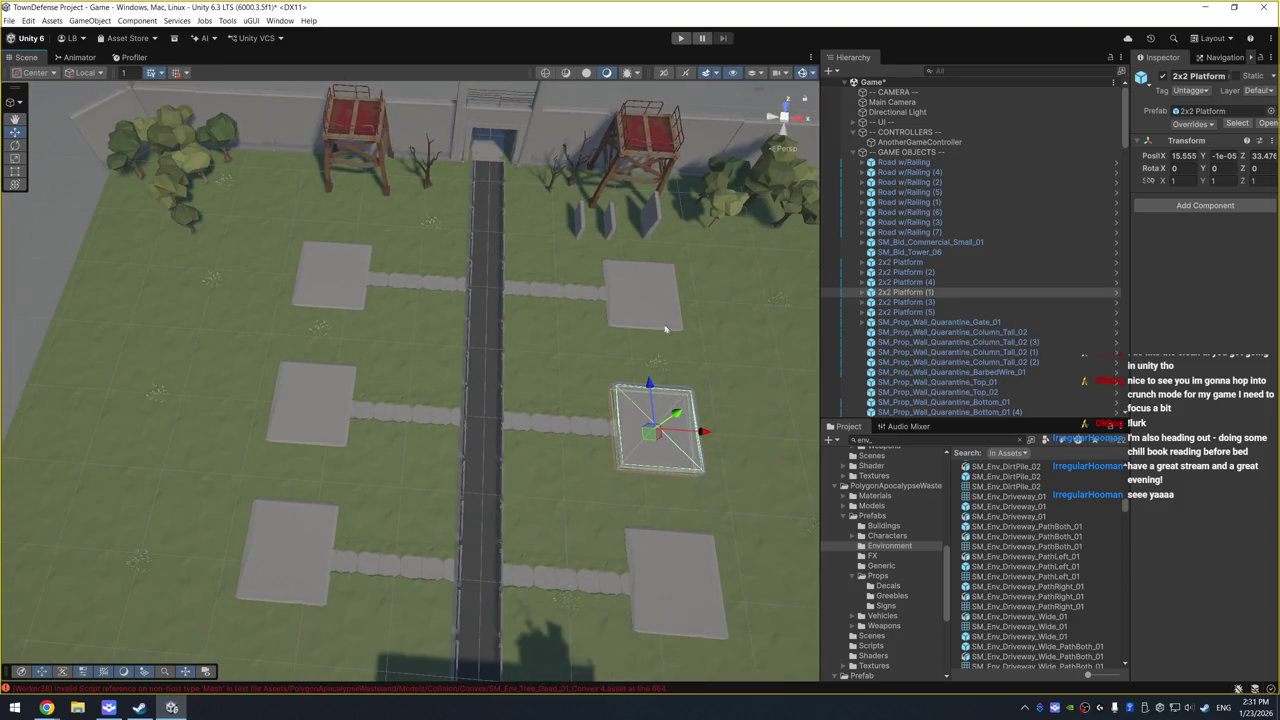
left_click(930, 302)
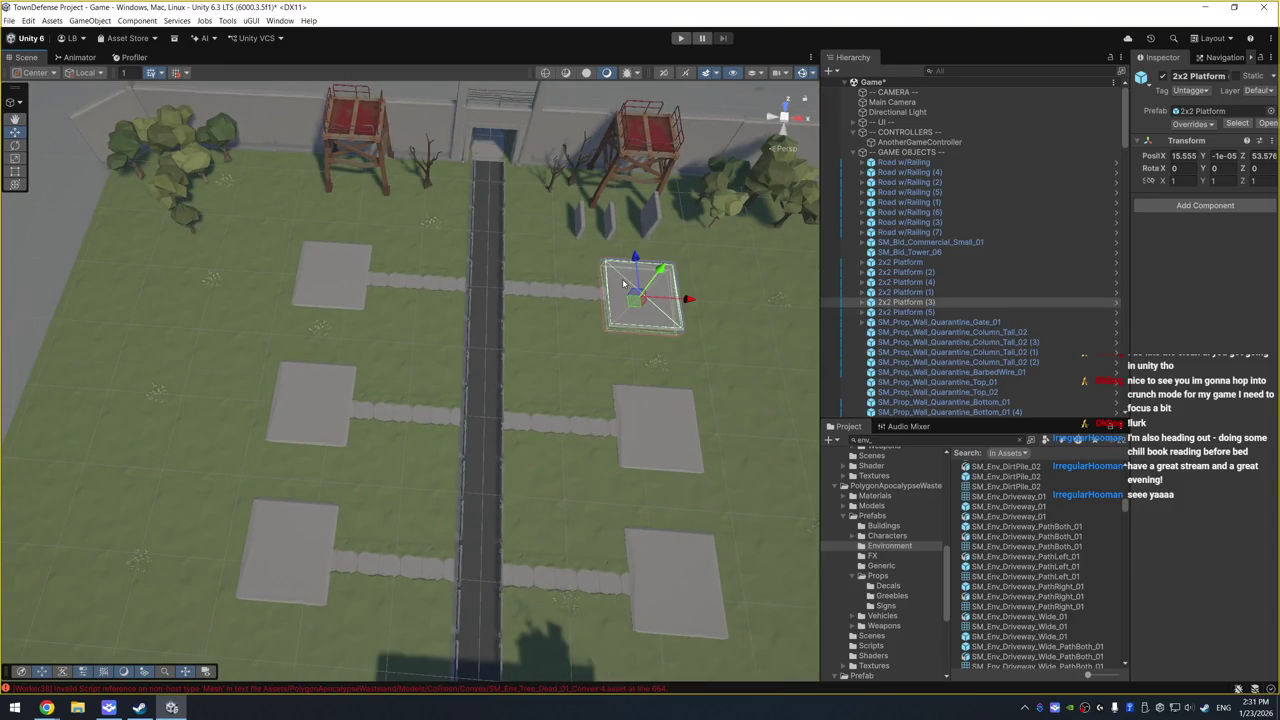
left_click(934, 263)
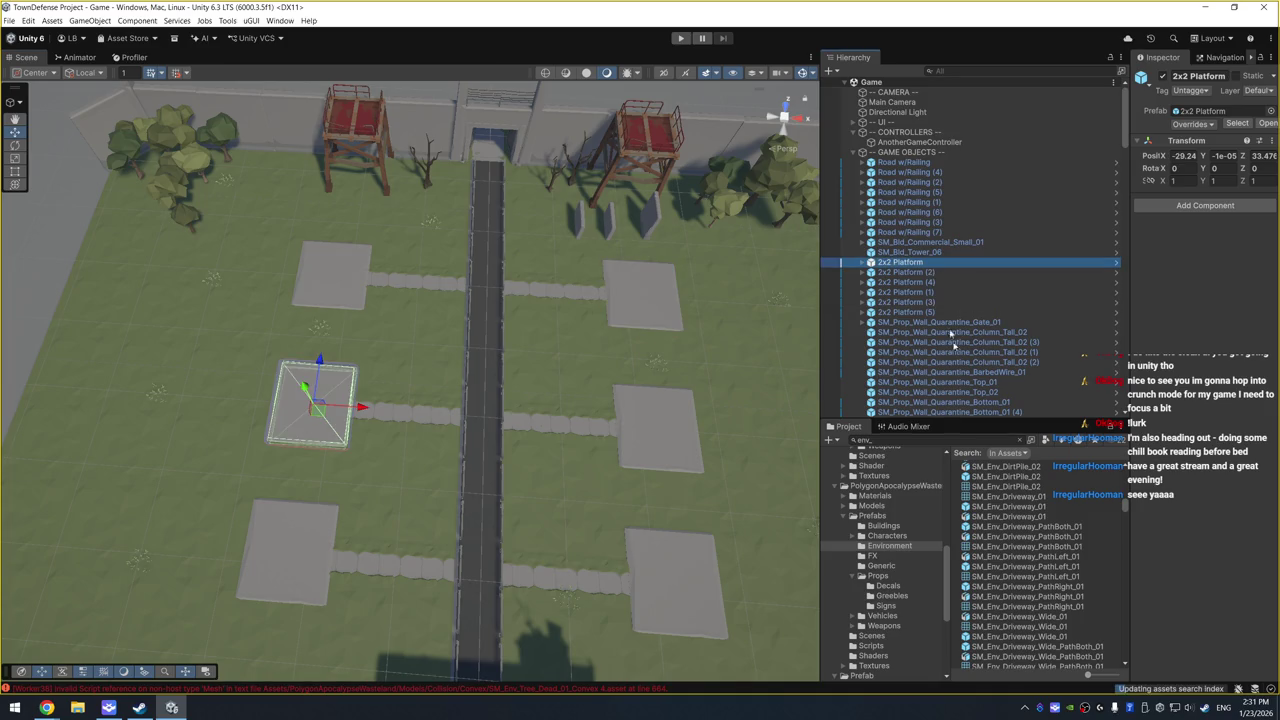
Step: Open Models > Buildings and preview the SM_Bld_Archway_01 and Archway_02 models
scroll(916, 551, "up", 3)
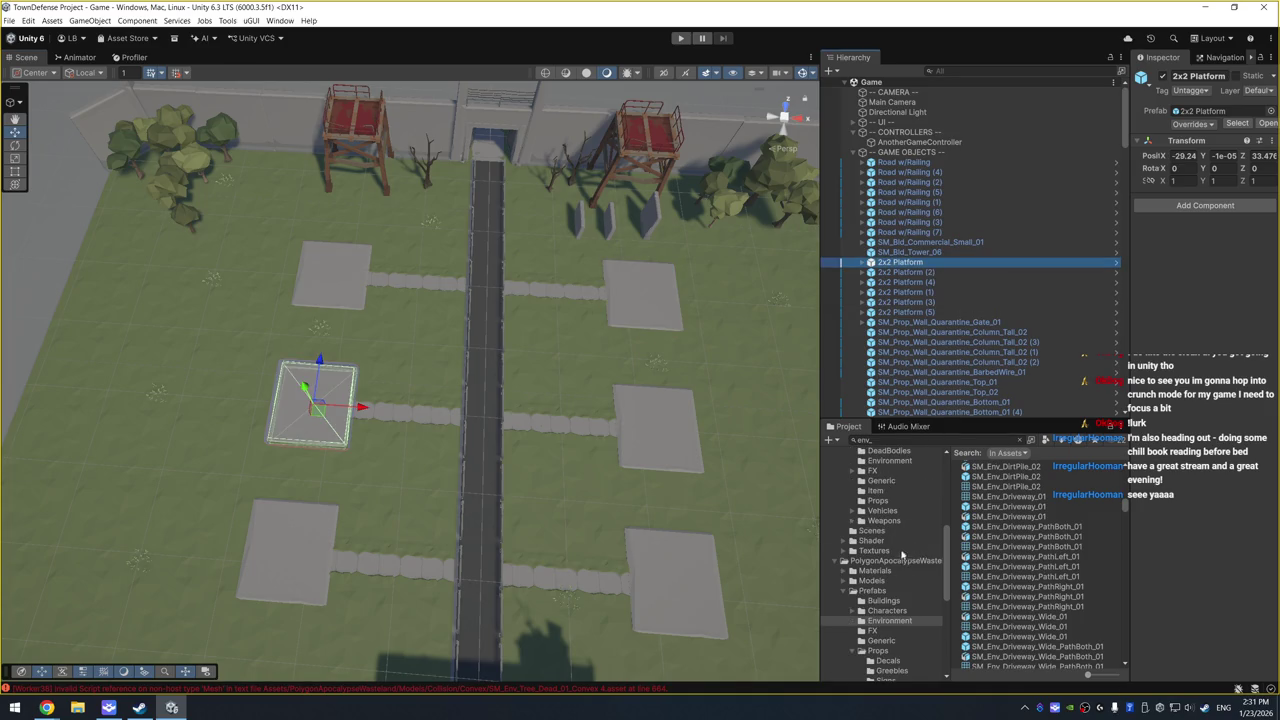
left_click(898, 561)
left_click(871, 580)
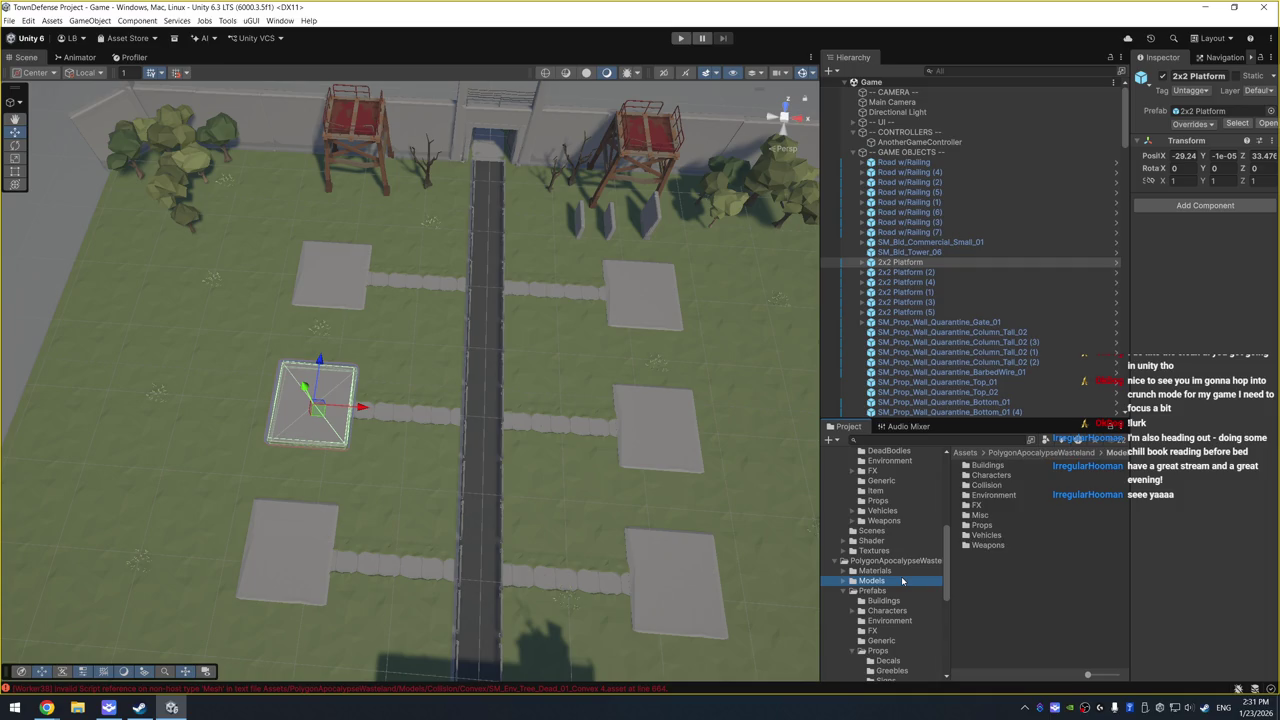
double_click(987, 465)
left_click(1028, 466)
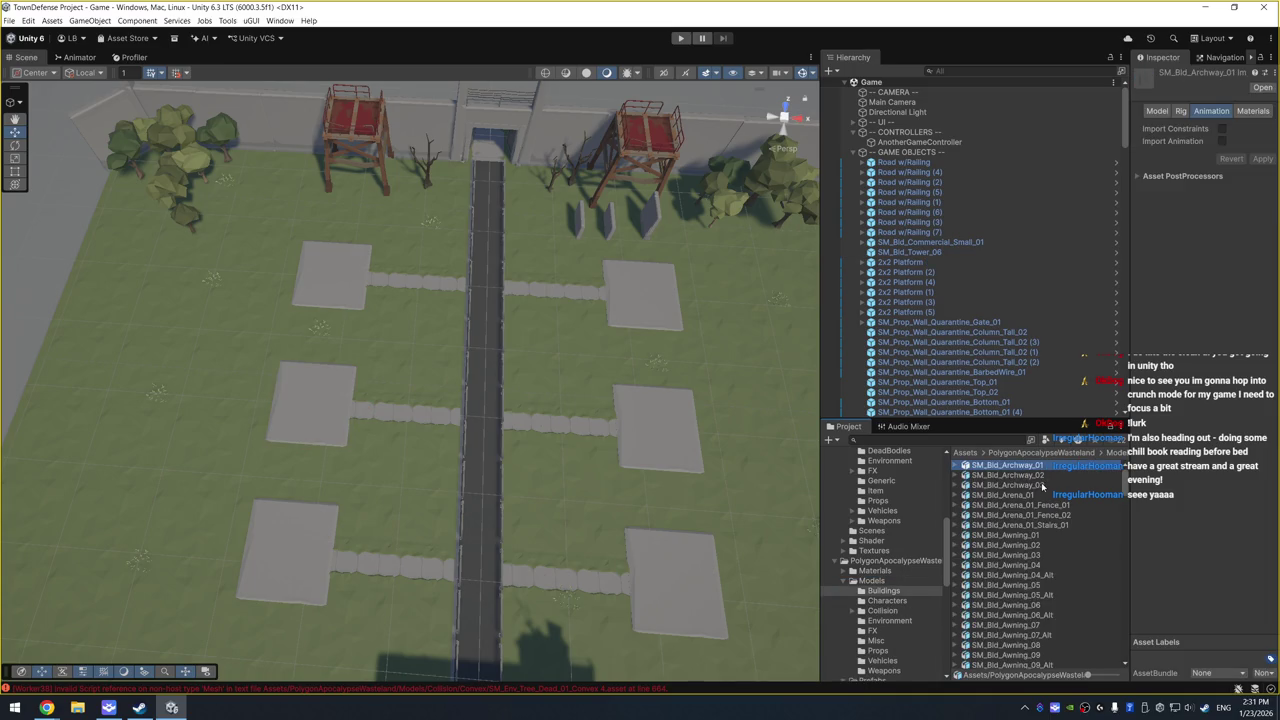
left_click(1010, 475)
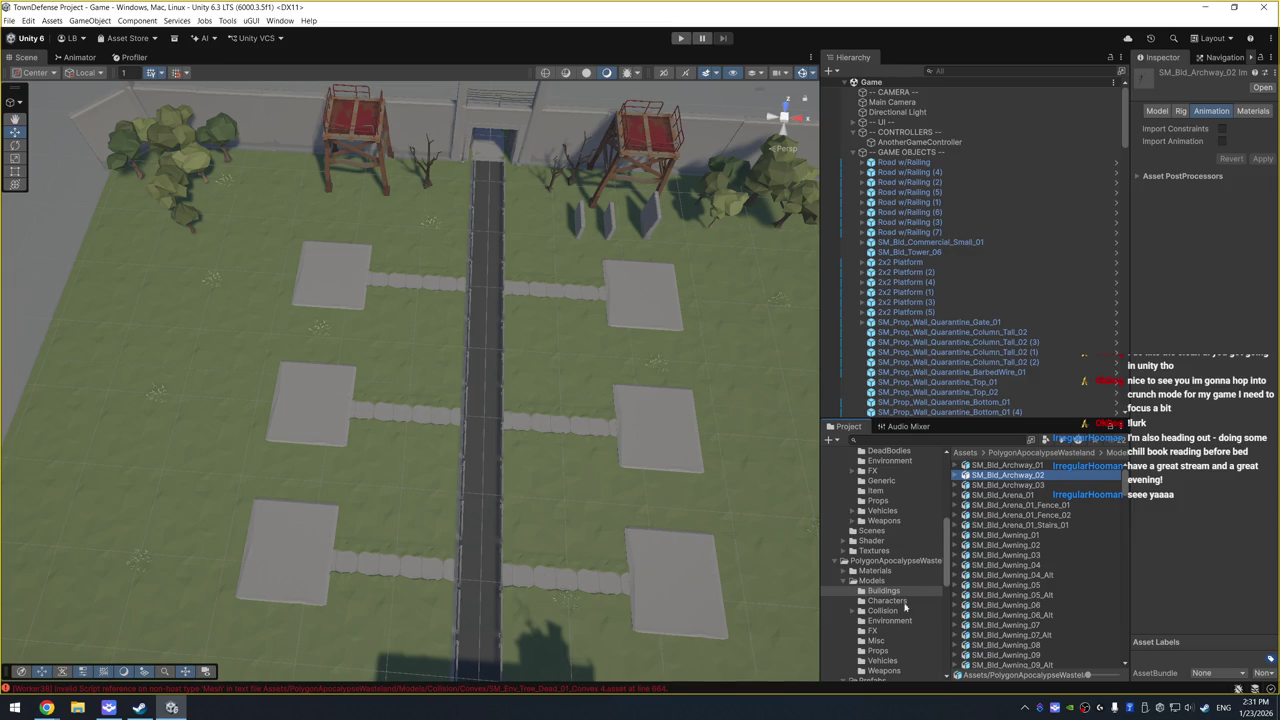
Step: Browse the Prefabs > Buildings prefabs: archway, arena, awning, SM_Bld_Blimp_01 and SM_Bld_Beam_01
left_click(888, 581)
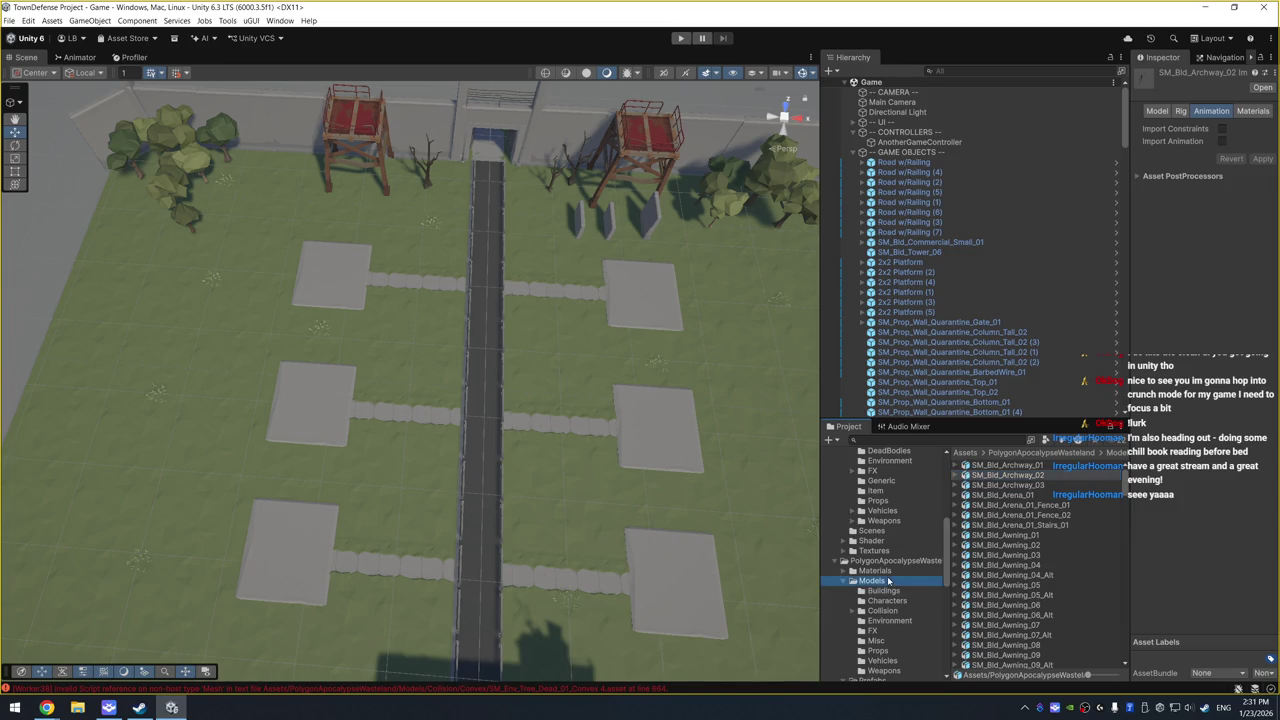
double_click(888, 581)
double_click(888, 590)
left_click(886, 600)
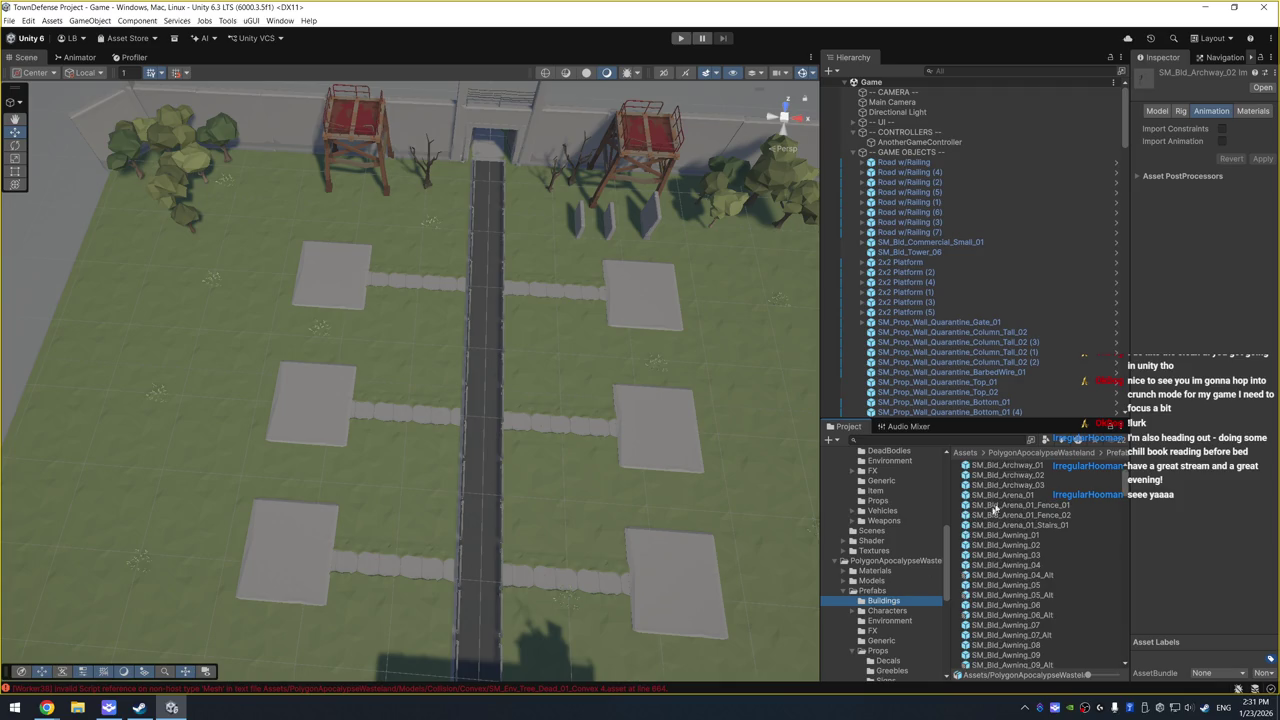
left_click(1035, 474)
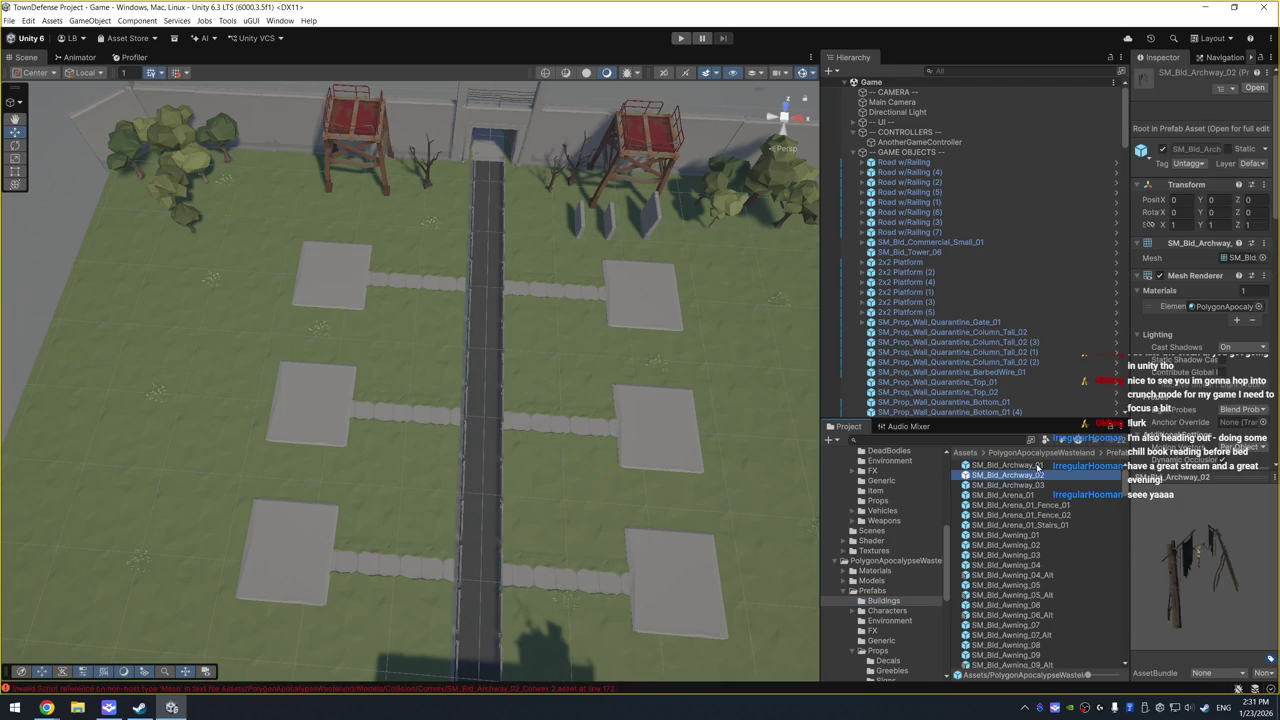
key("Down")
key("Down")
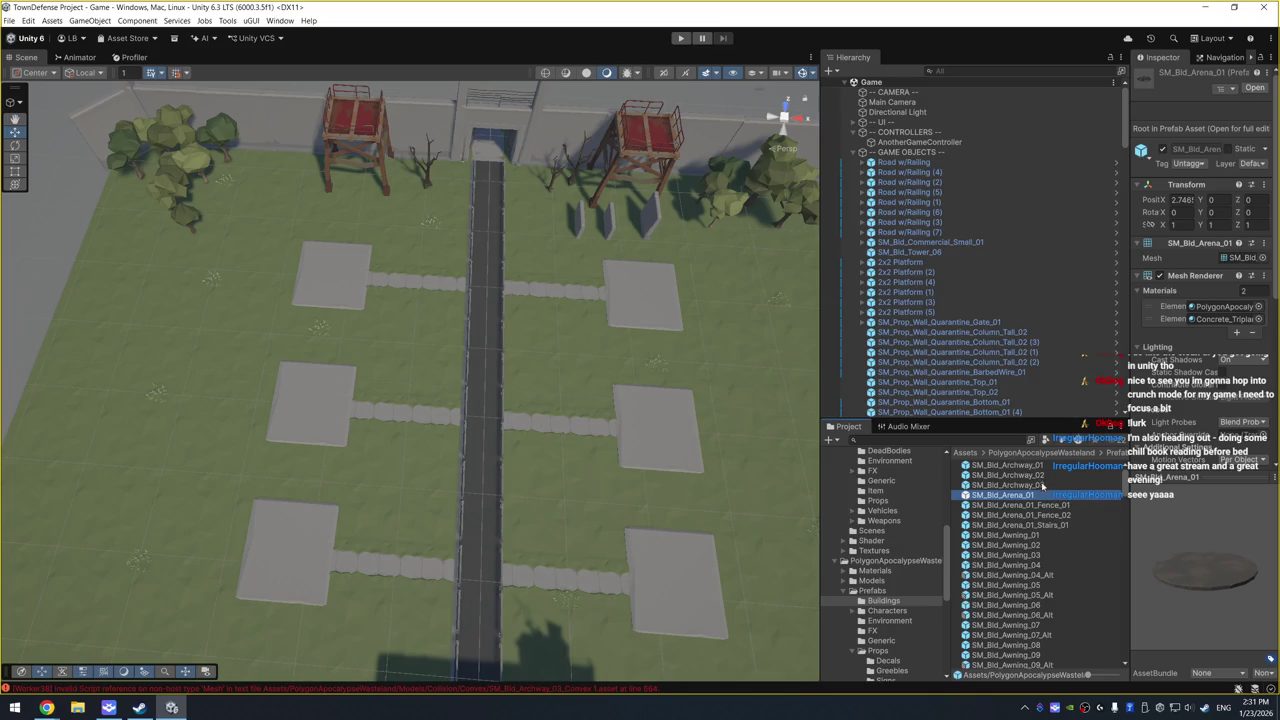
key("Down")
key("Down")
key("Down")
key("Down")
key("Down")
key("Down")
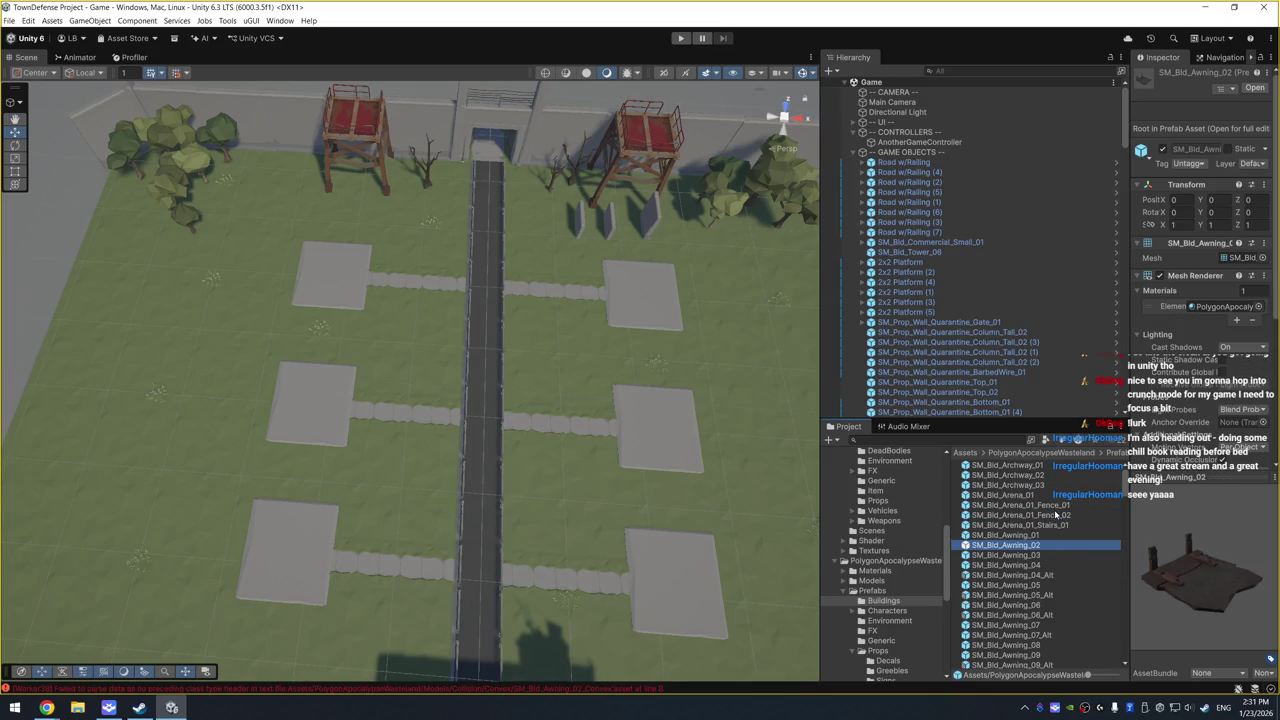
key("Down")
key("Down")
key("Down")
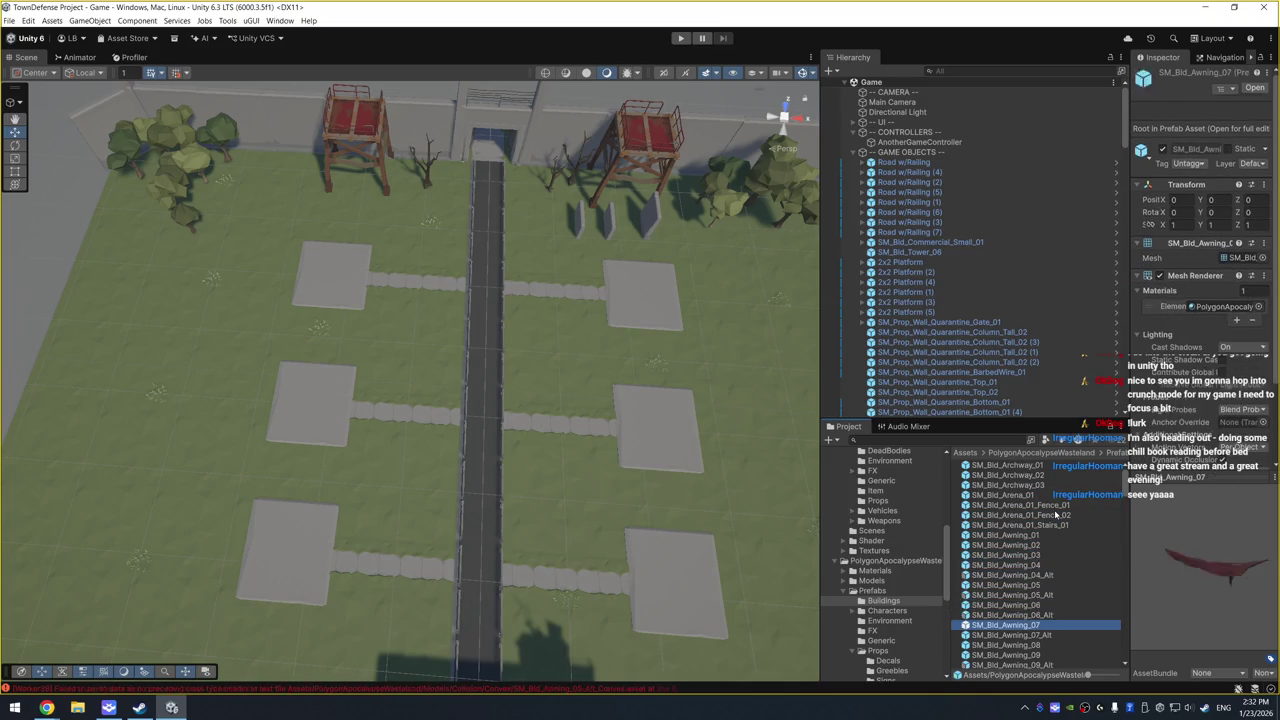
scroll(1037, 562, "down", 3)
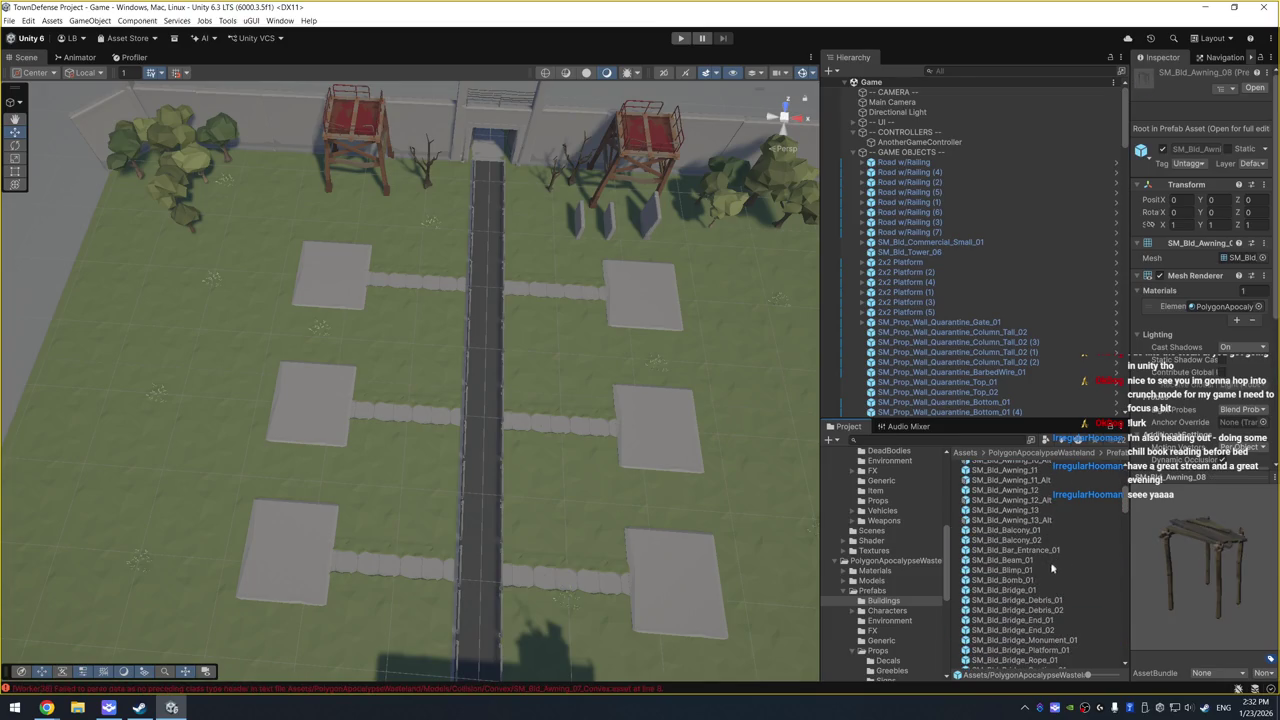
left_click(1054, 570)
left_click(1055, 561)
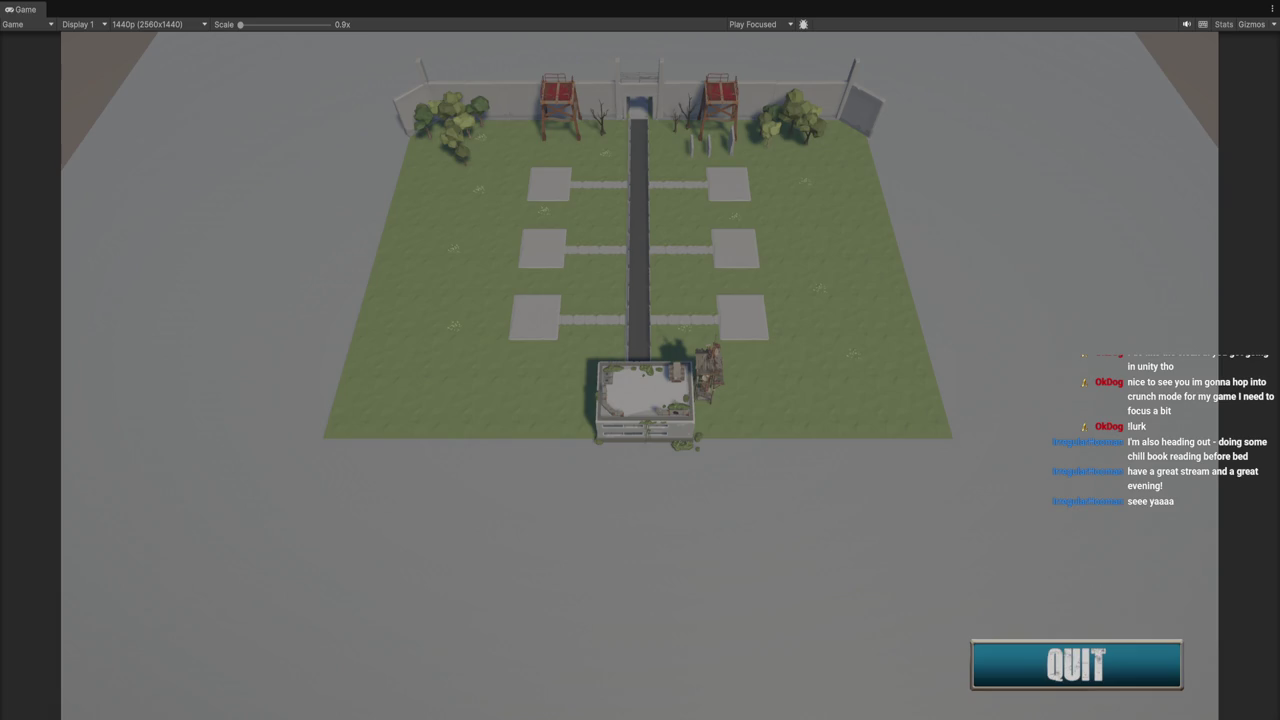
Step: Stop the game preview with Ctrl+P to return to the compound's Scene view
key("ctrl+p")
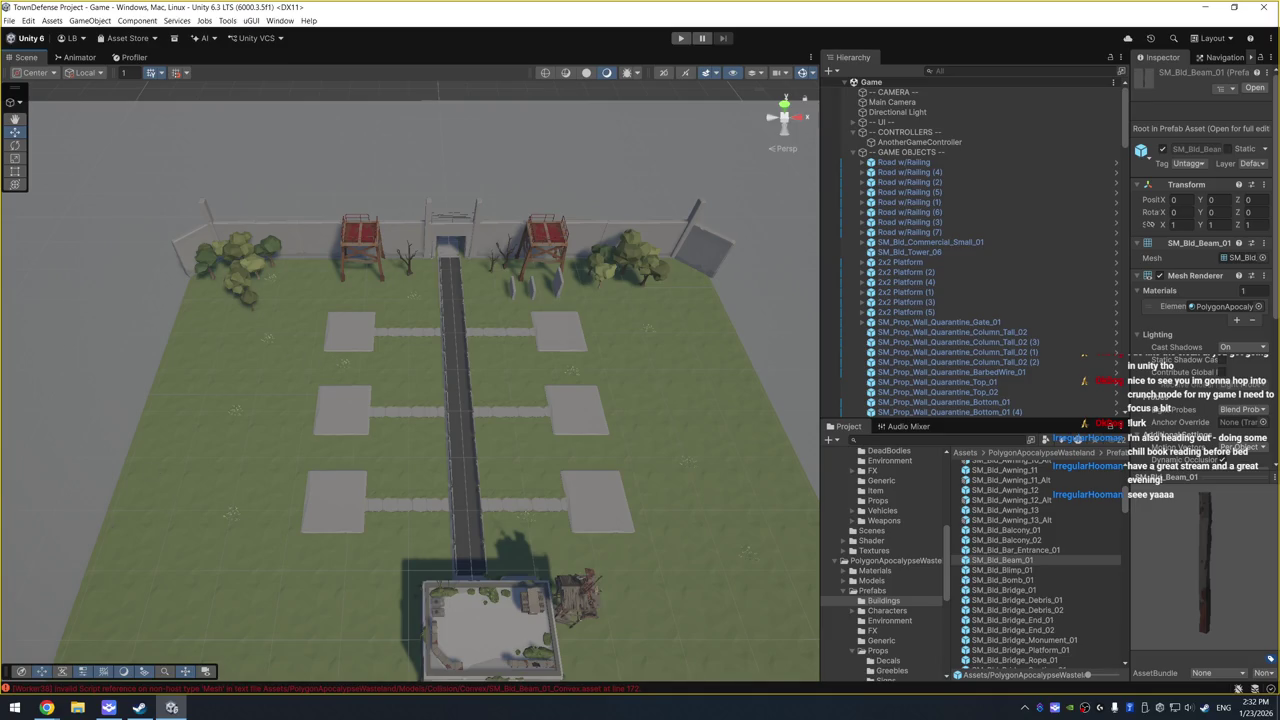
Step: Toggle play mode with Ctrl+P to preview the compound with its six platforms
key("ctrl+p")
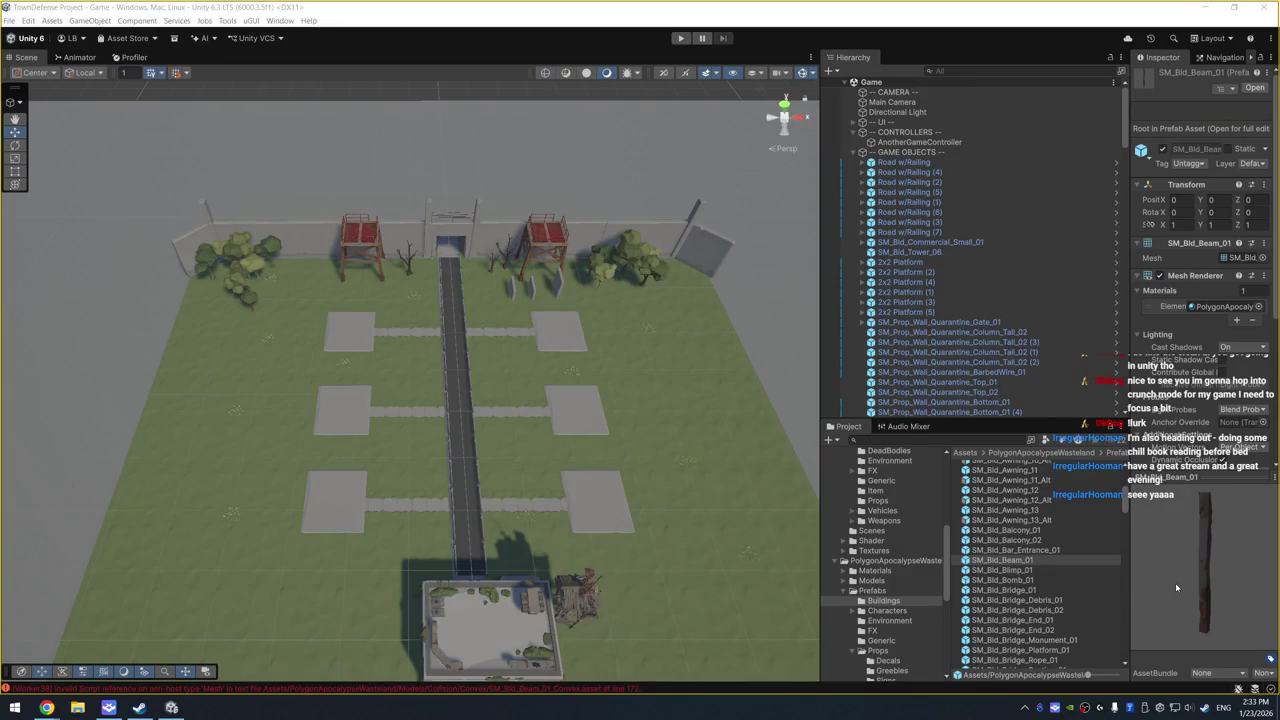
key("ctrl+p")
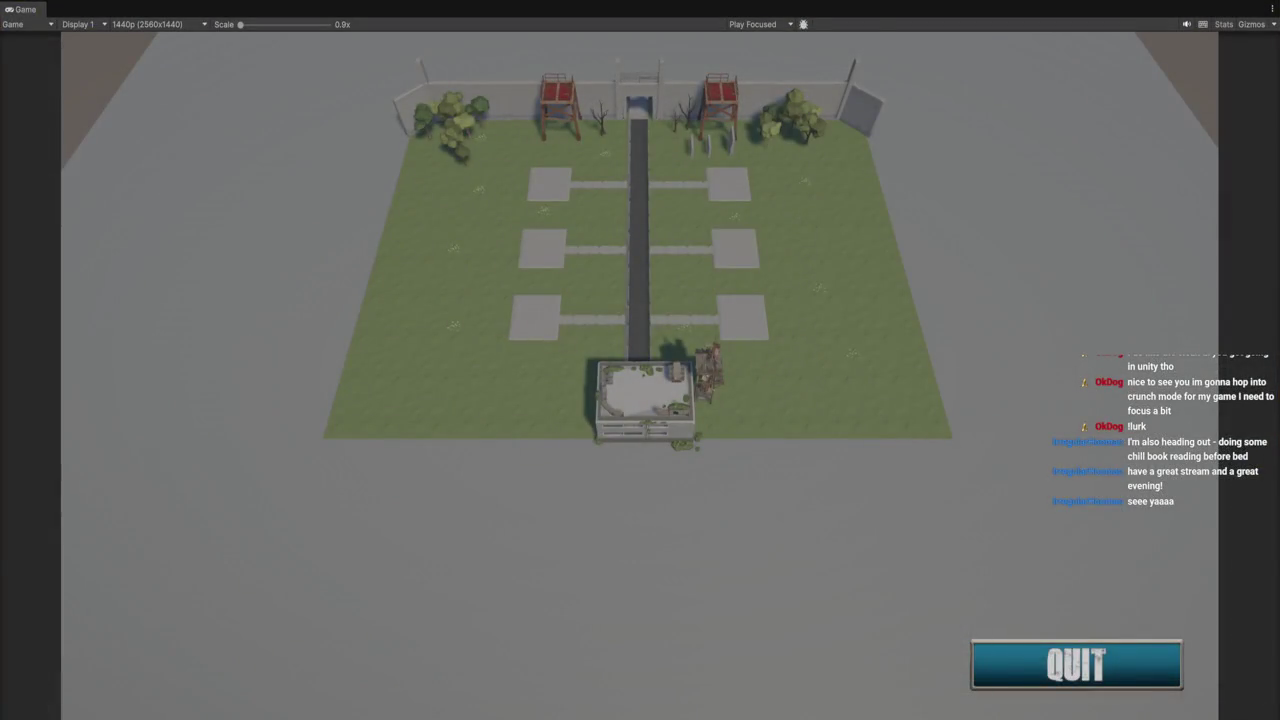